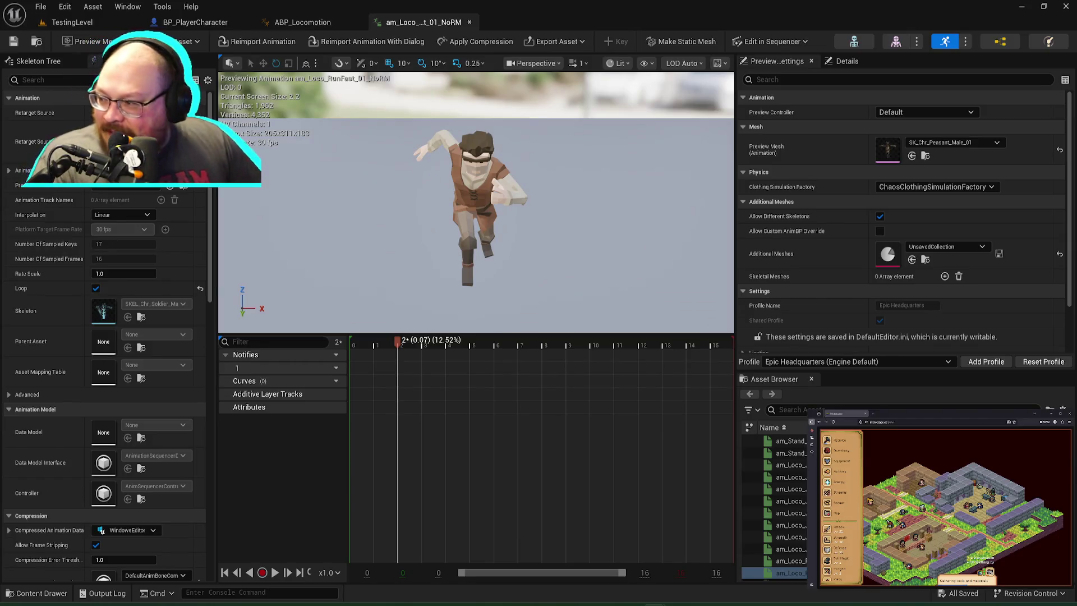
# Step: Switch from the Unreal animation editor to the browser showing Claude and Microscape
pyautogui.hotkey('alt', 'Tab')
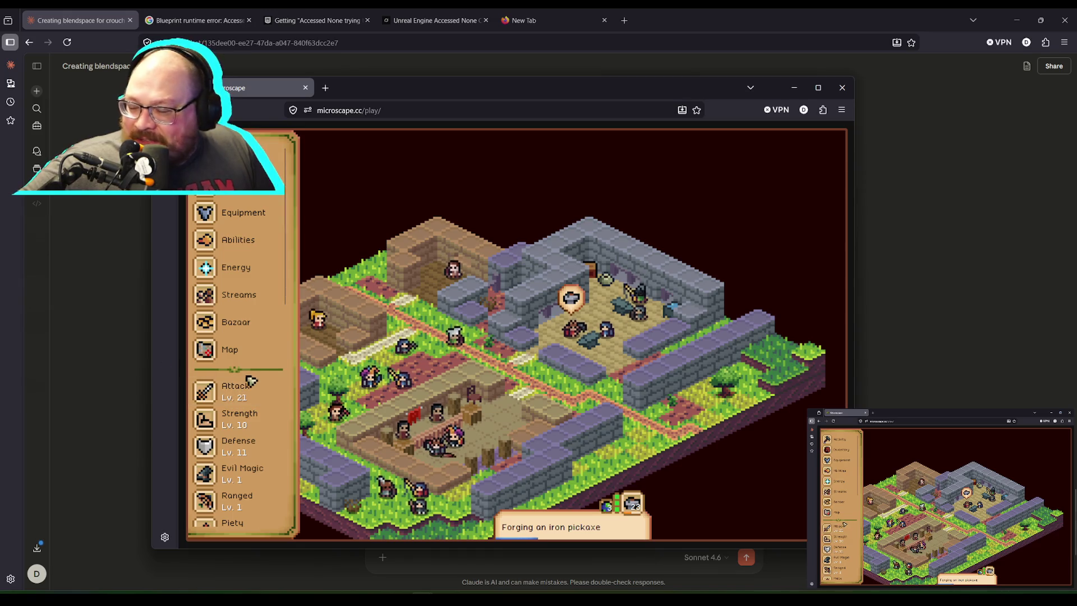
# Step: Maximize the Microscape window, look over the inventory panel, then close it
pyautogui.click(819, 88)
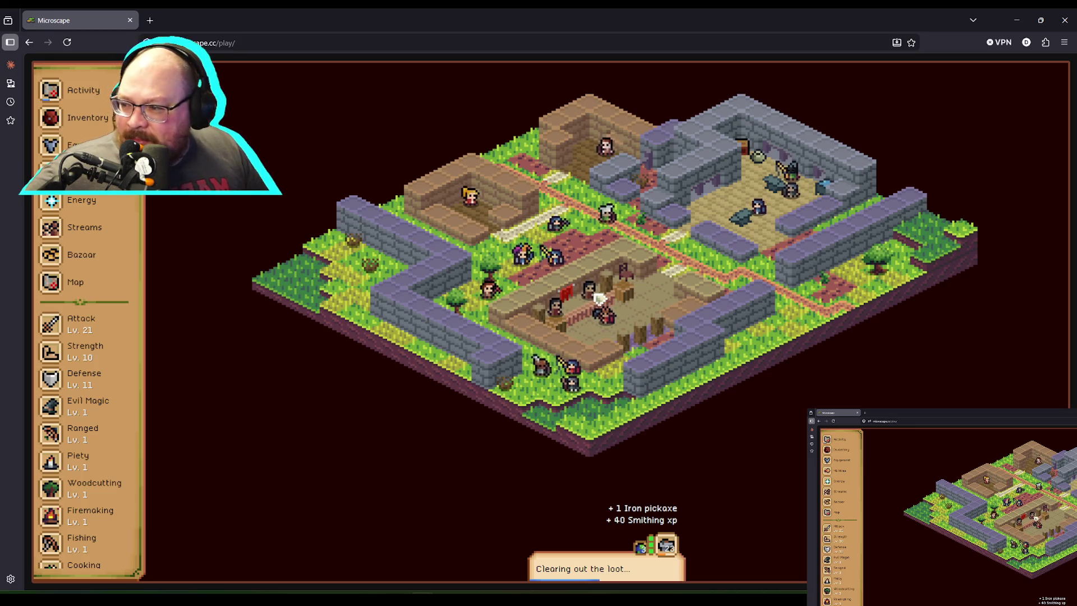
pyautogui.click(84, 117)
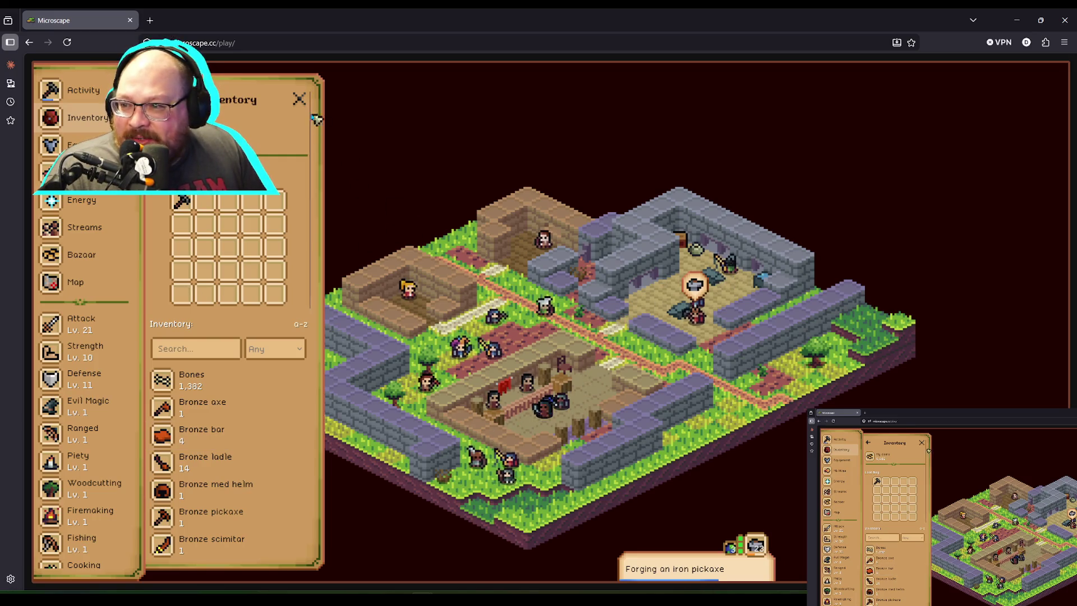
pyautogui.click(300, 100)
# Step: Open the Streams list of communities showing their 1.2x–2.0x boosts
pyautogui.click(88, 231)
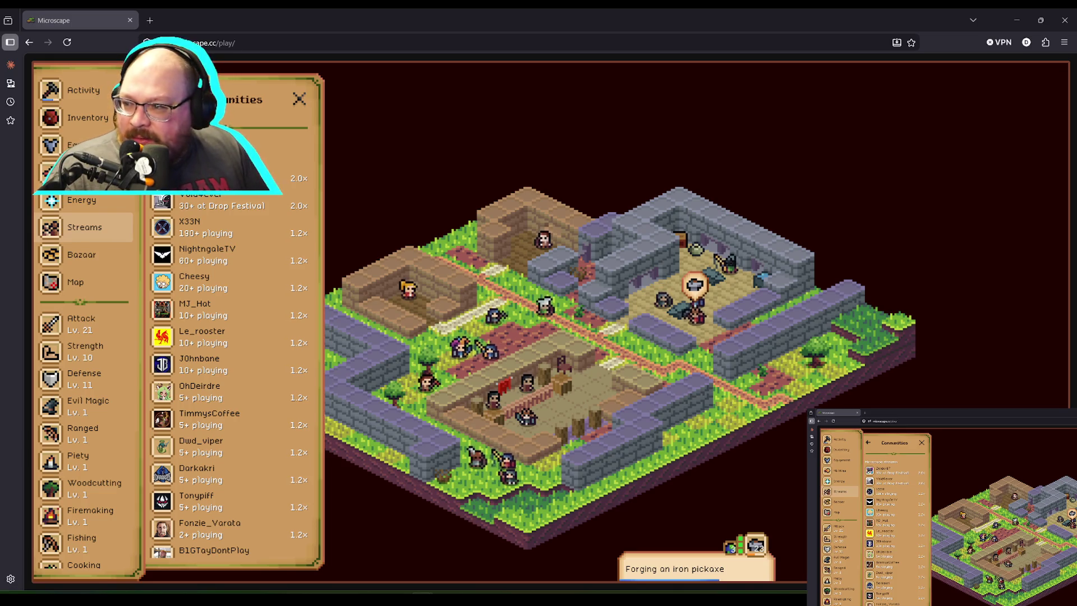
# Step: Browse the inventory and streams lists, then open Abilities showing Pulverize Iron at 25/50
pyautogui.click(84, 118)
pyautogui.scroll(-10, 224, 410)
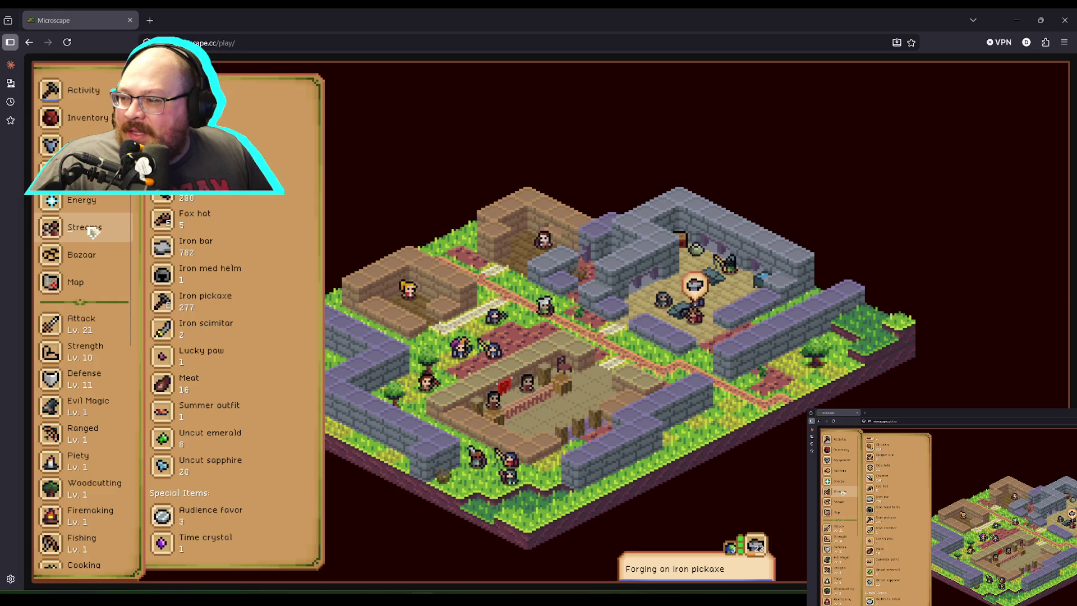
pyautogui.click(105, 236)
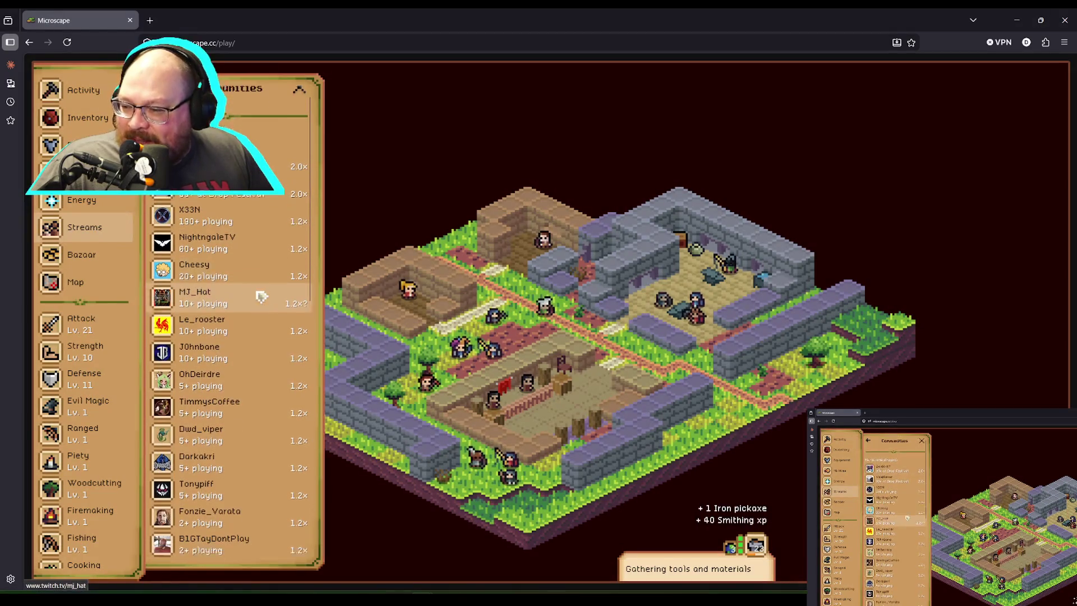
pyautogui.scroll(-5, 259, 303)
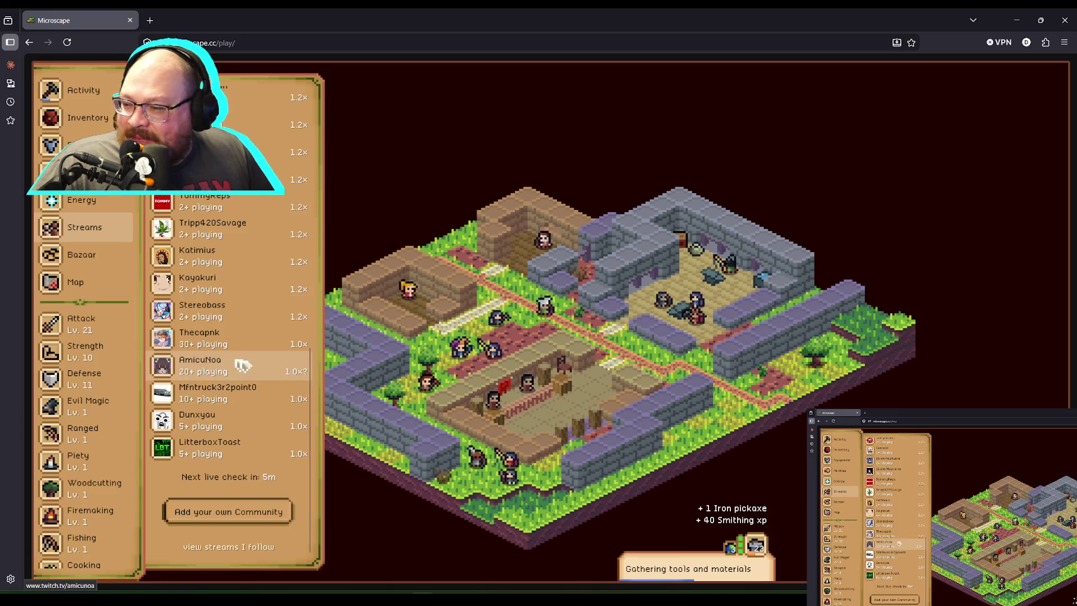
pyautogui.scroll(3, 262, 401)
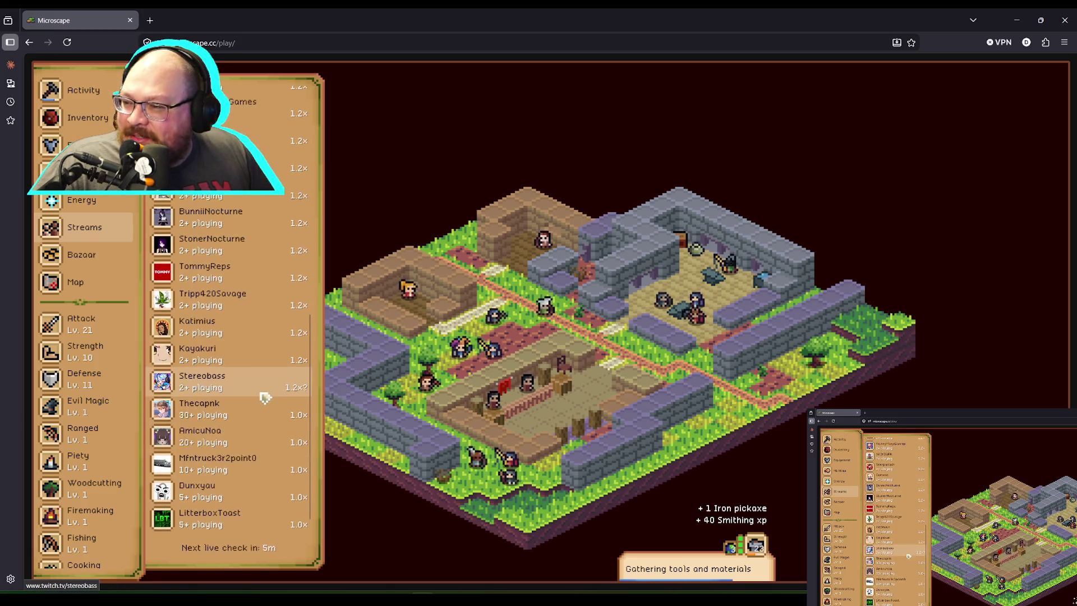
pyautogui.scroll(3, 265, 397)
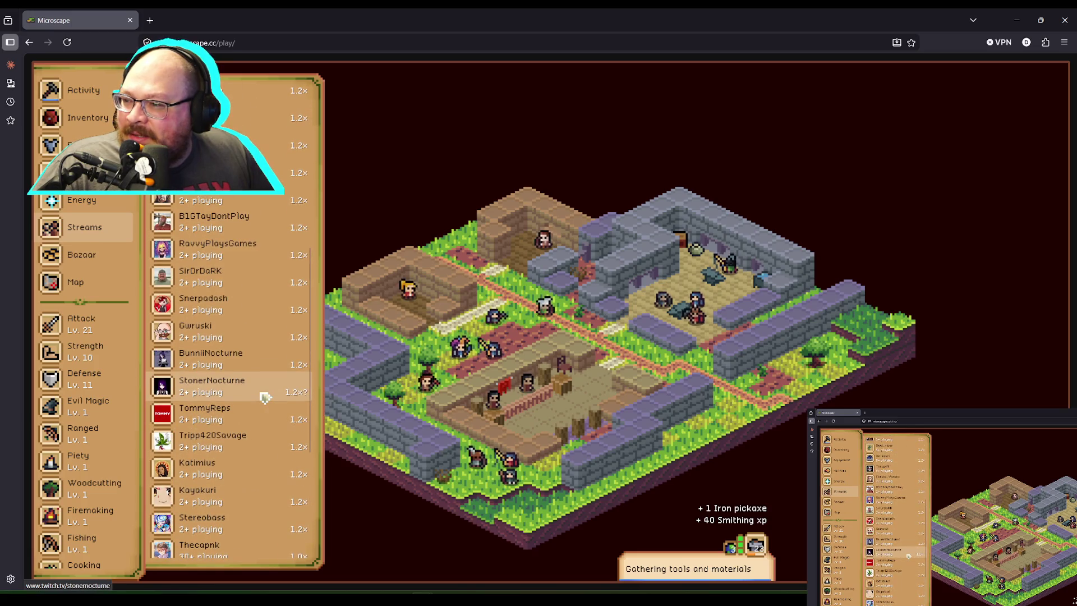
pyautogui.scroll(3, 265, 397)
pyautogui.scroll(2, 265, 397)
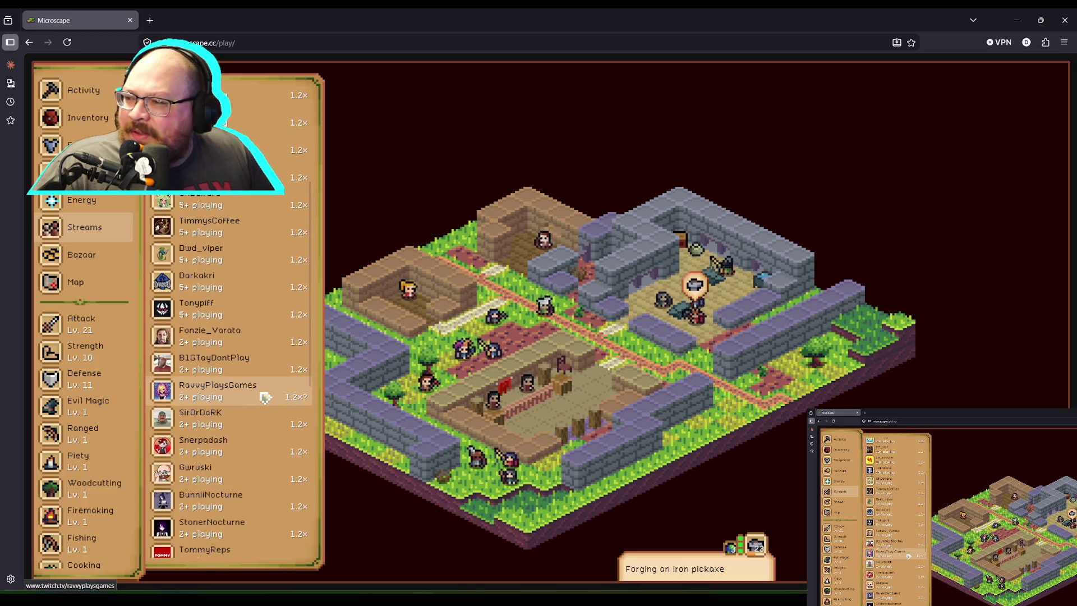
pyautogui.scroll(3, 265, 397)
pyautogui.scroll(2, 264, 399)
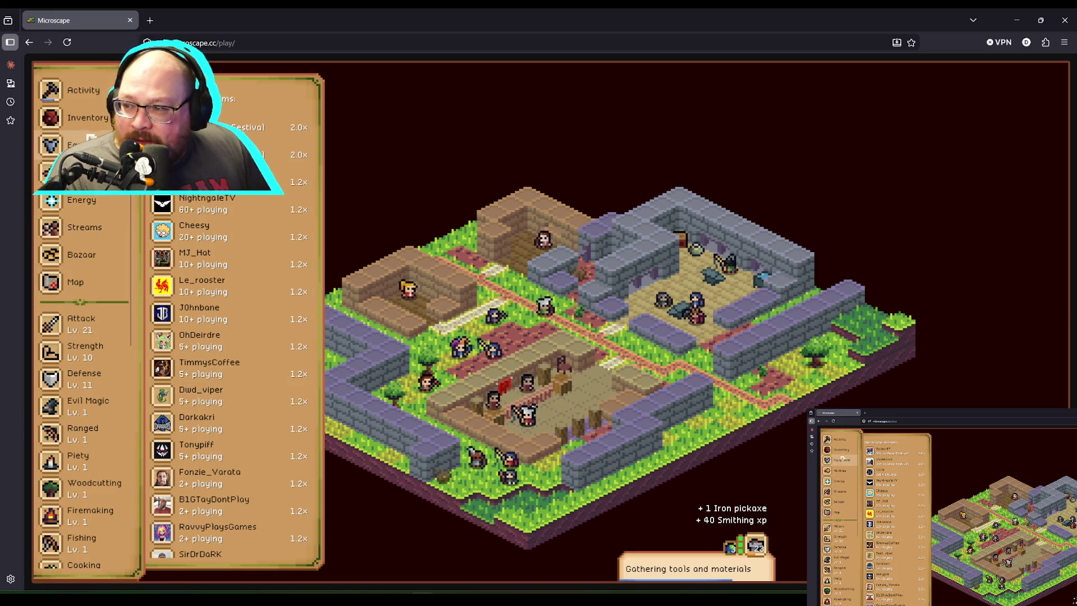
pyautogui.click(85, 172)
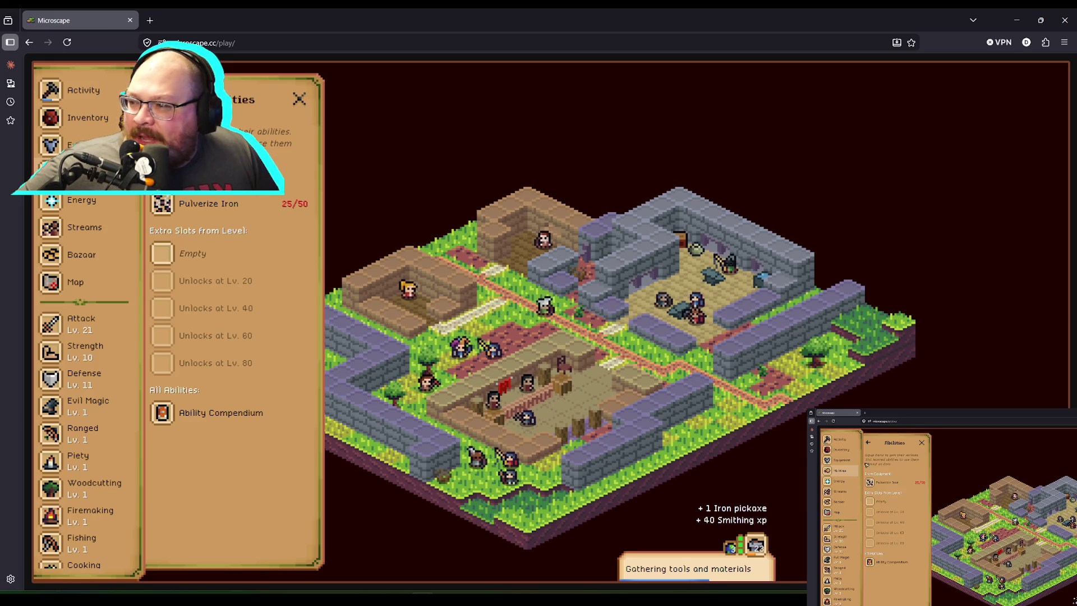
# Step: Close Abilities, check Energy, and scroll through the Communities stream list before closing it
pyautogui.click(299, 99)
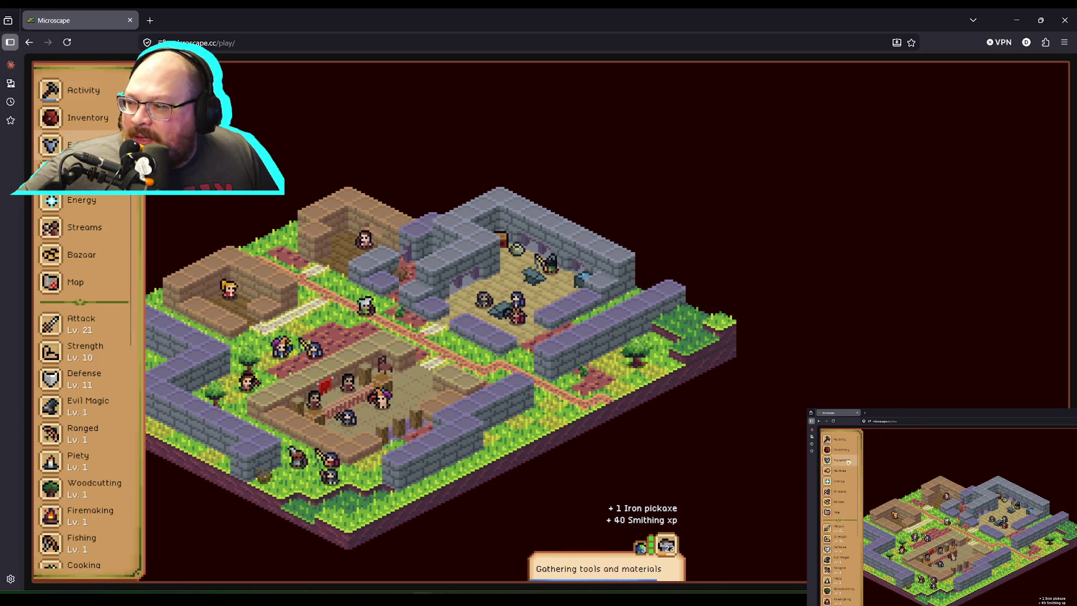
pyautogui.click(90, 203)
pyautogui.click(90, 234)
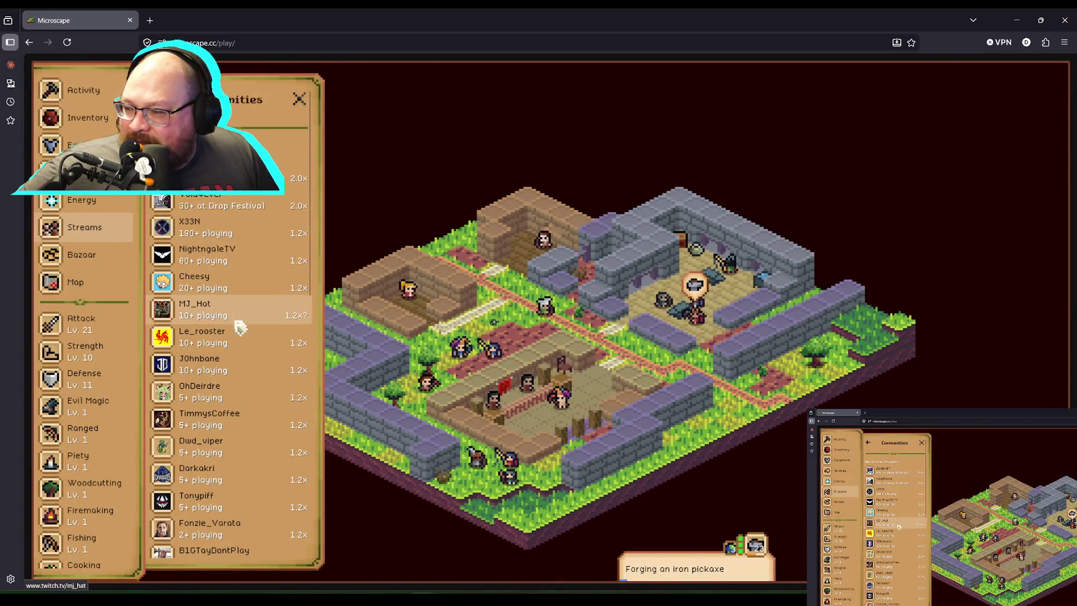
pyautogui.scroll(-1, 247, 406)
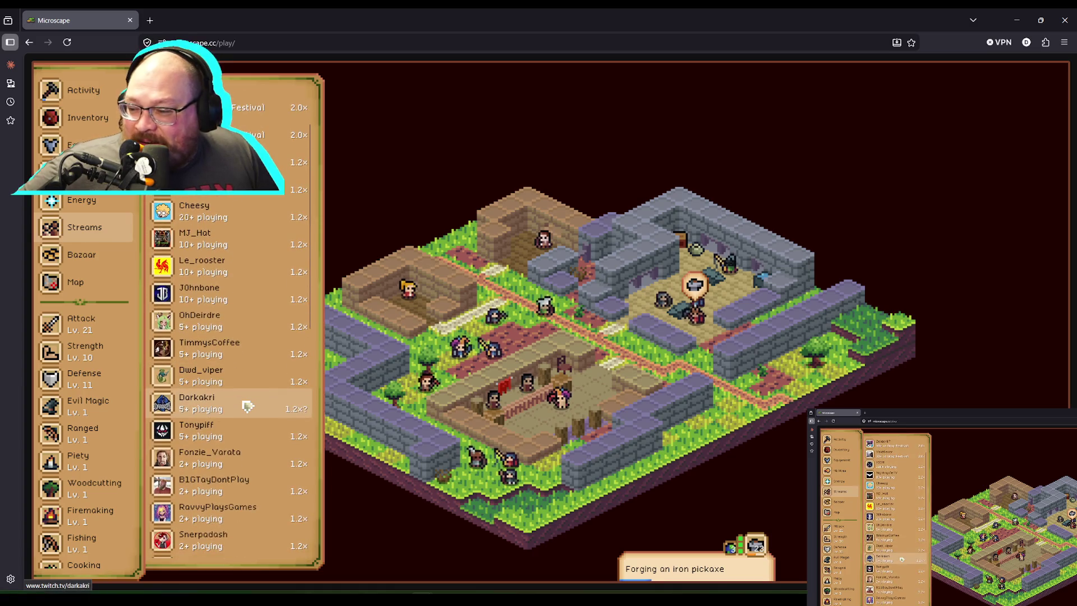
pyautogui.scroll(-2, 248, 406)
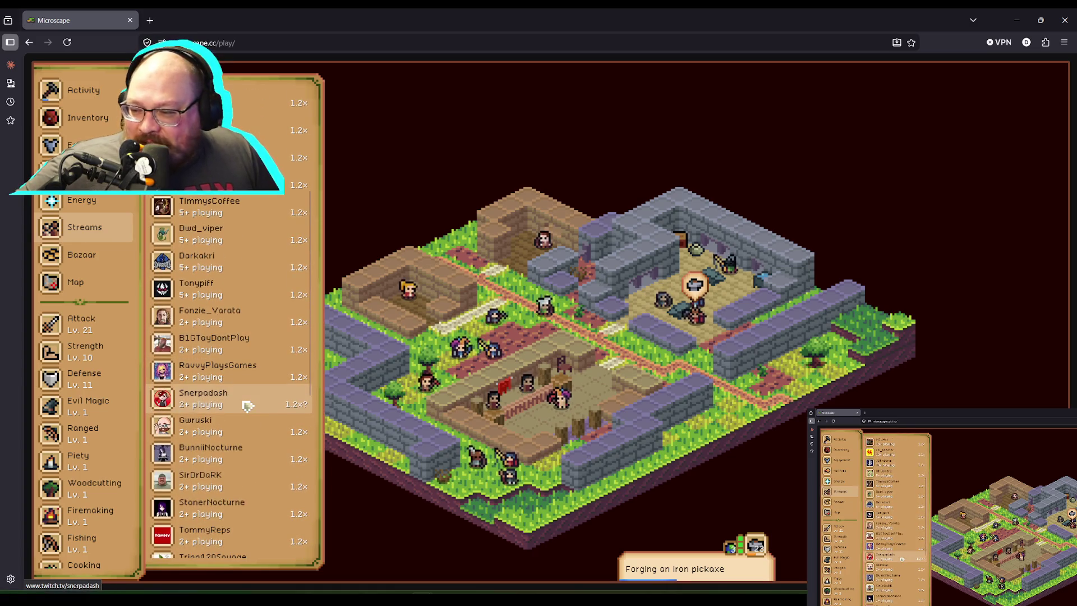
pyautogui.scroll(-1, 248, 406)
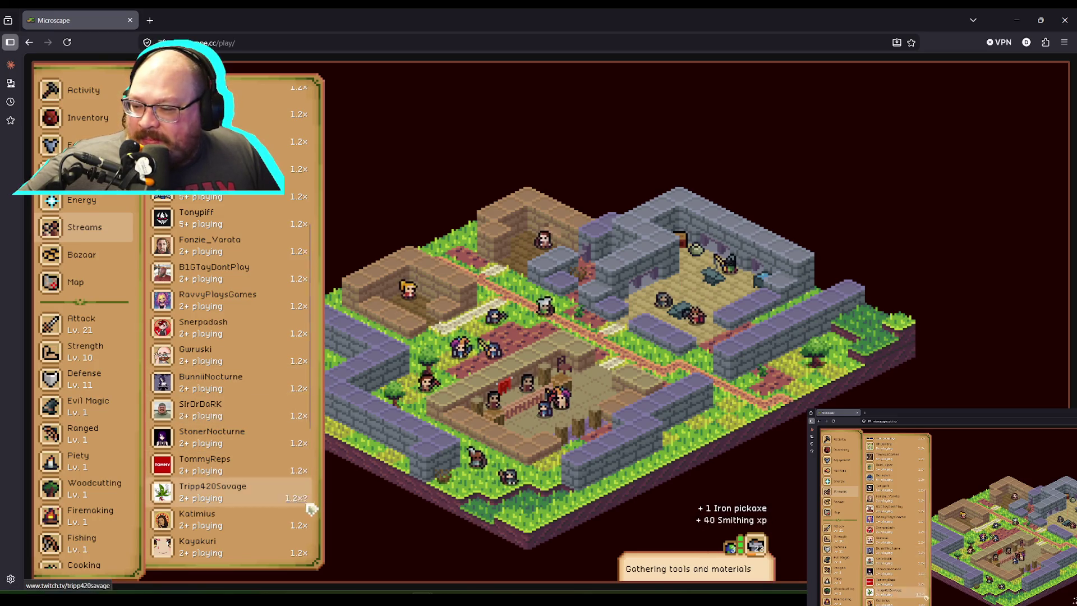
pyautogui.scroll(-1, 262, 521)
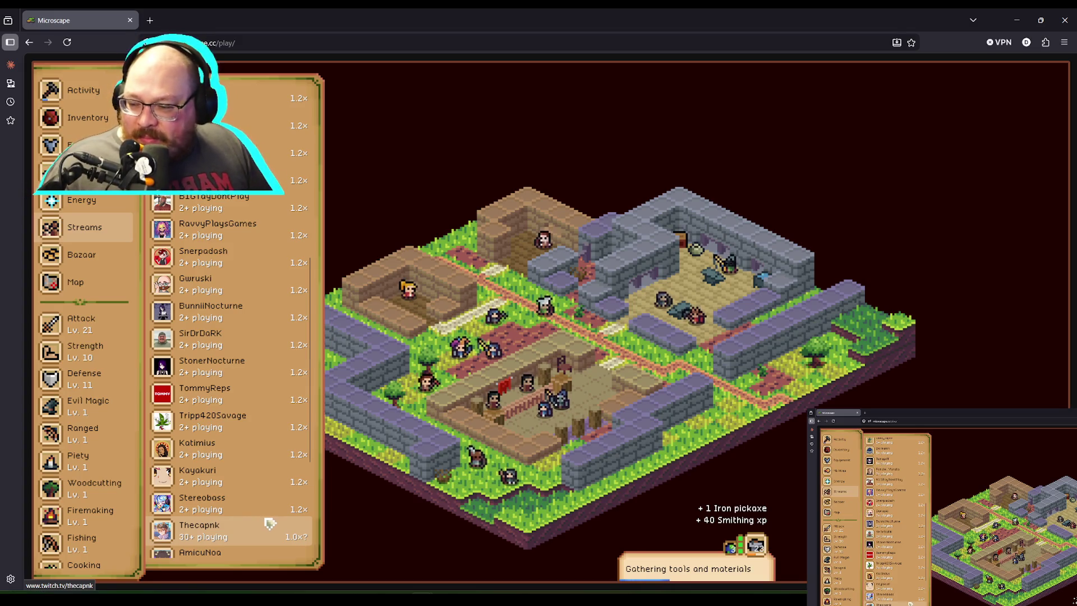
pyautogui.scroll(-2, 272, 536)
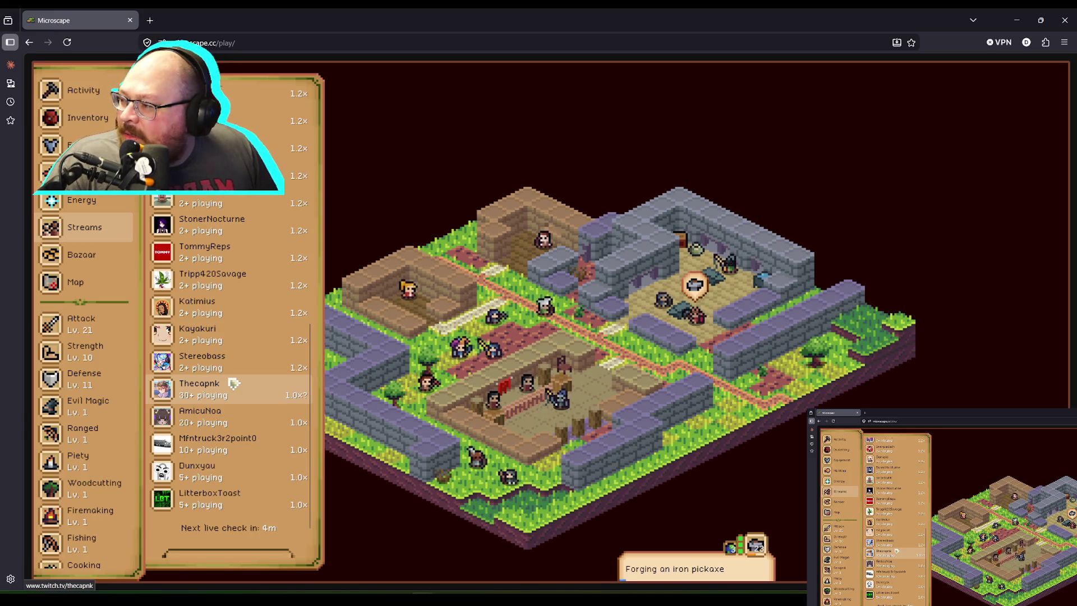
pyautogui.scroll(10, 234, 383)
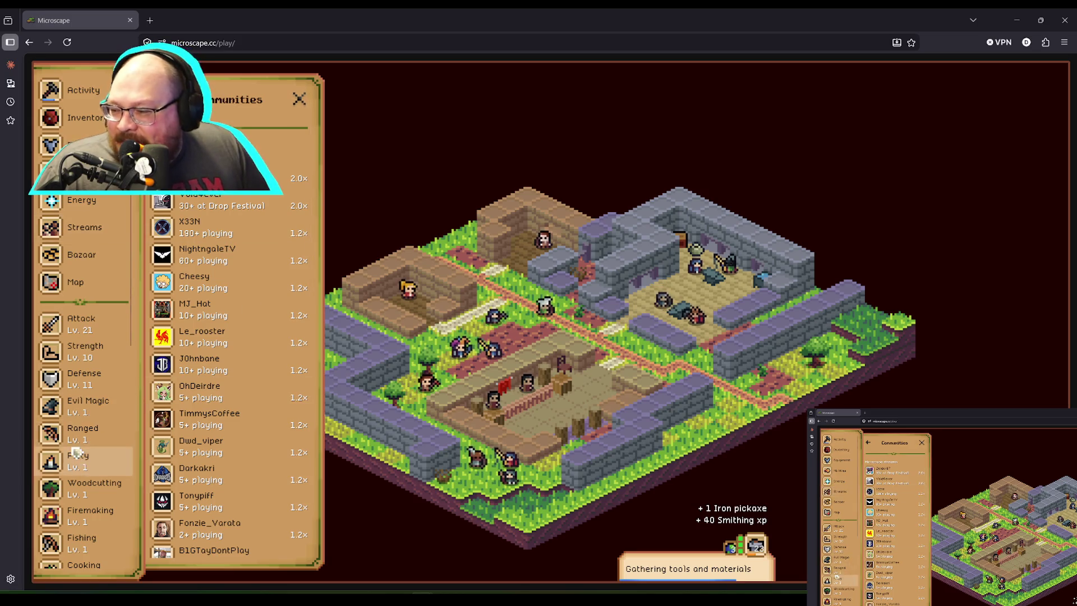
pyautogui.scroll(-2, 84, 449)
pyautogui.scroll(-2, 86, 447)
pyautogui.scroll(-2, 101, 415)
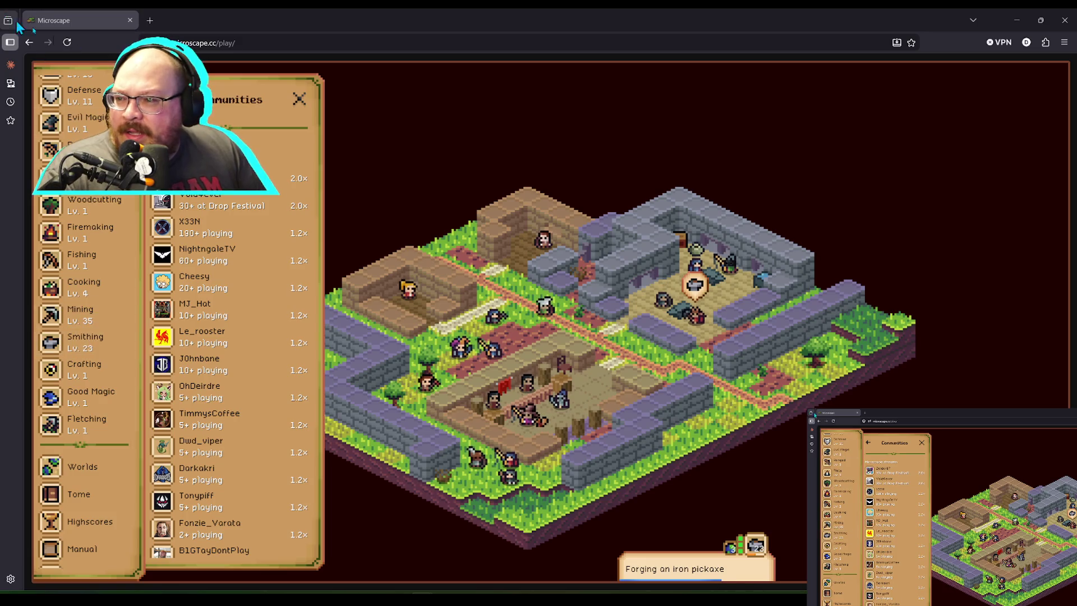
pyautogui.click(299, 99)
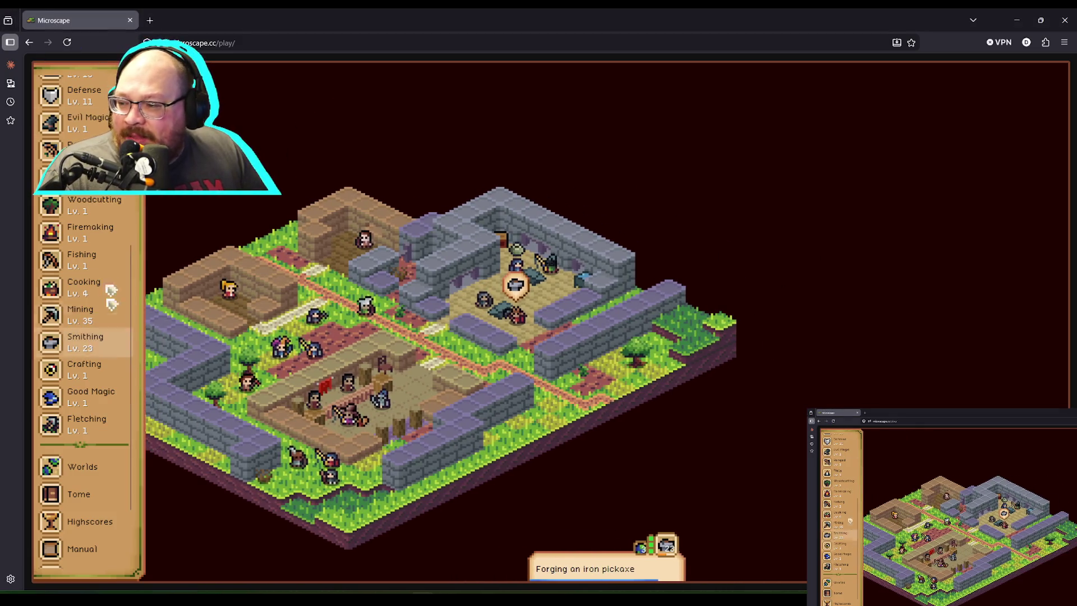
# Step: Open the world map and inspect the Goblin Camp location details
pyautogui.scroll(5, 110, 292)
pyautogui.click(79, 281)
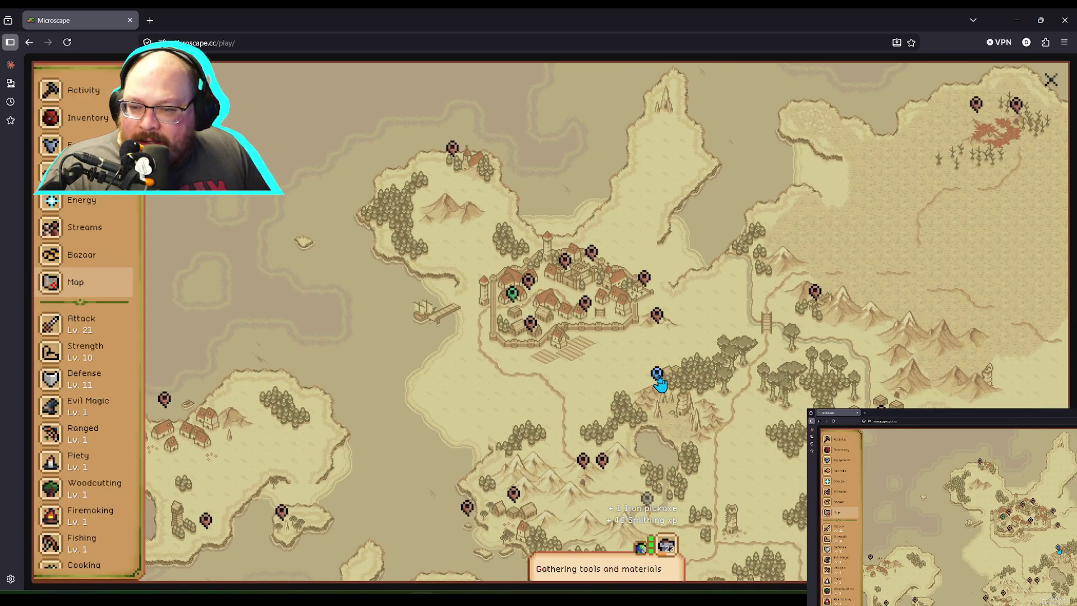
pyautogui.click(658, 376)
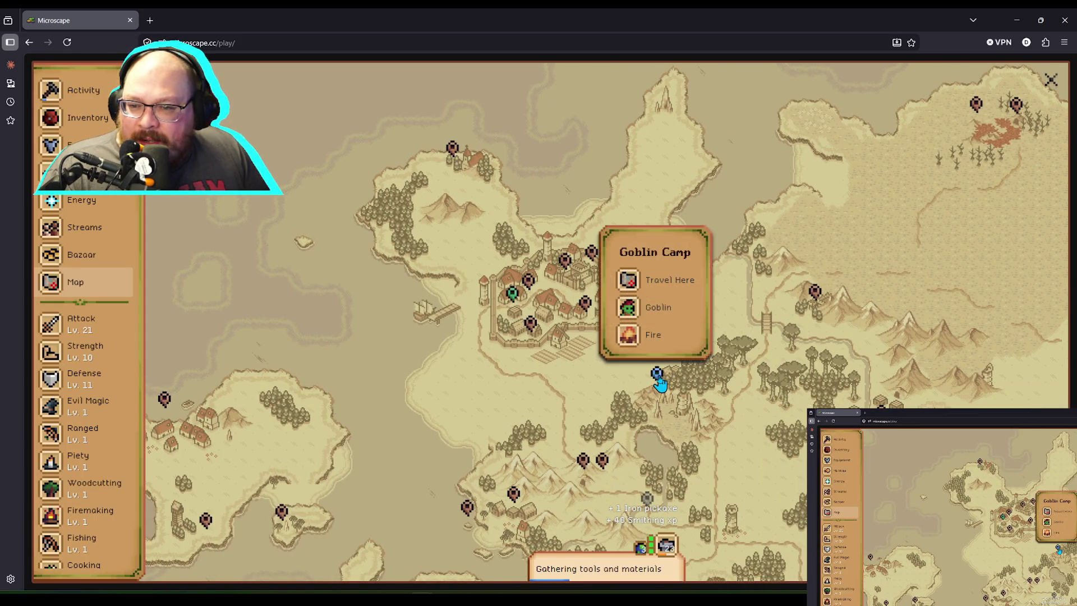
# Step: Dismiss the Goblin Camp popup and pan the map south toward the lake and peninsula
pyautogui.click(735, 379)
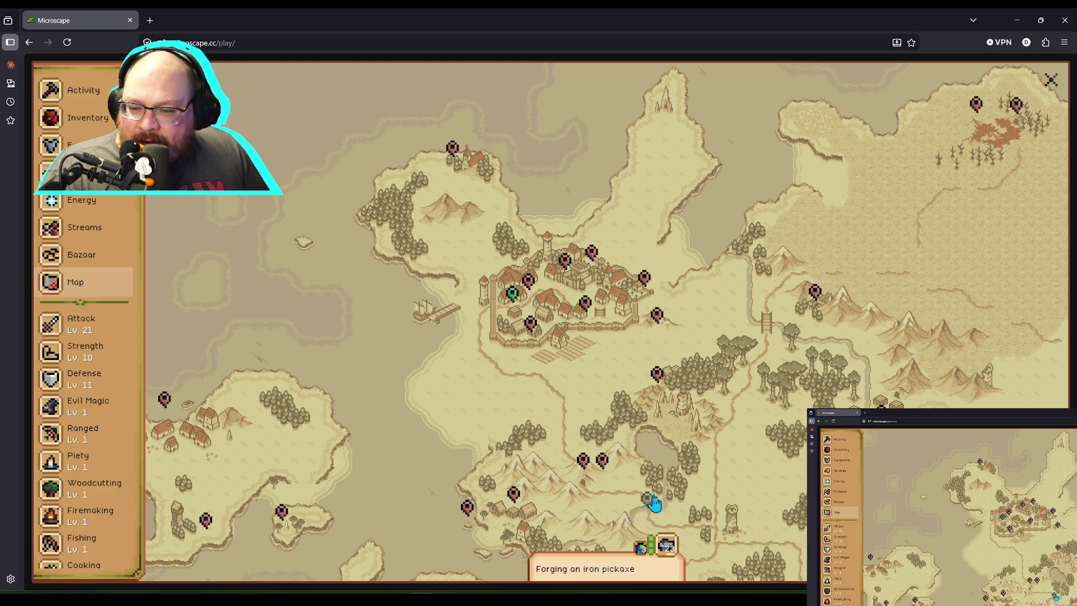
pyautogui.moveTo(650, 507); pyautogui.dragTo(659, 398)
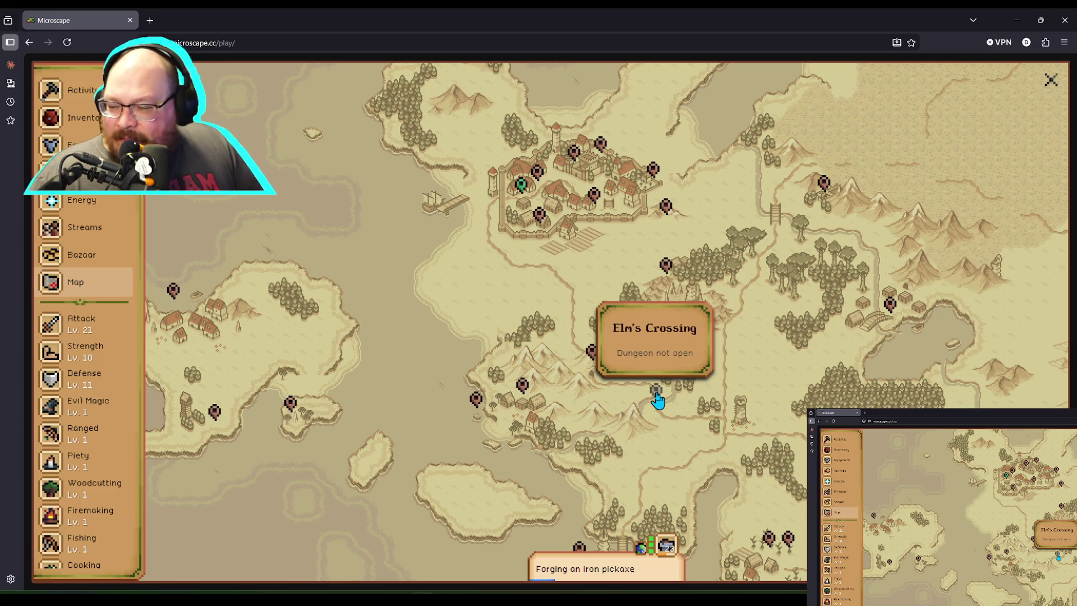
pyautogui.moveTo(854, 387); pyautogui.dragTo(739, 240)
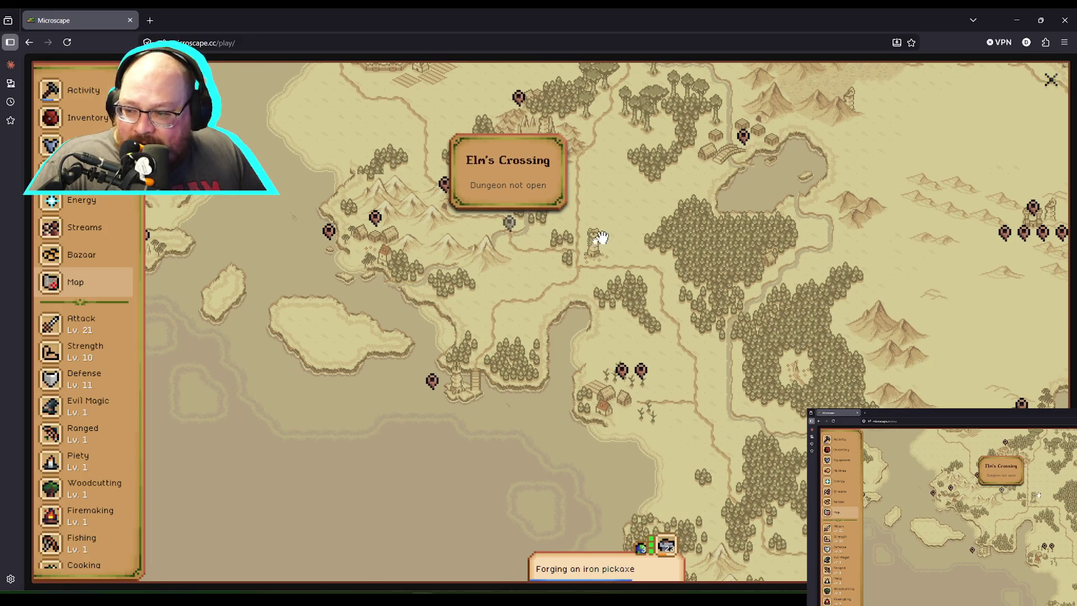
pyautogui.moveTo(305, 281)
pyautogui.mouseDown()
pyautogui.moveTo(411, 320)
pyautogui.moveTo(289, 325)
pyautogui.mouseUp()
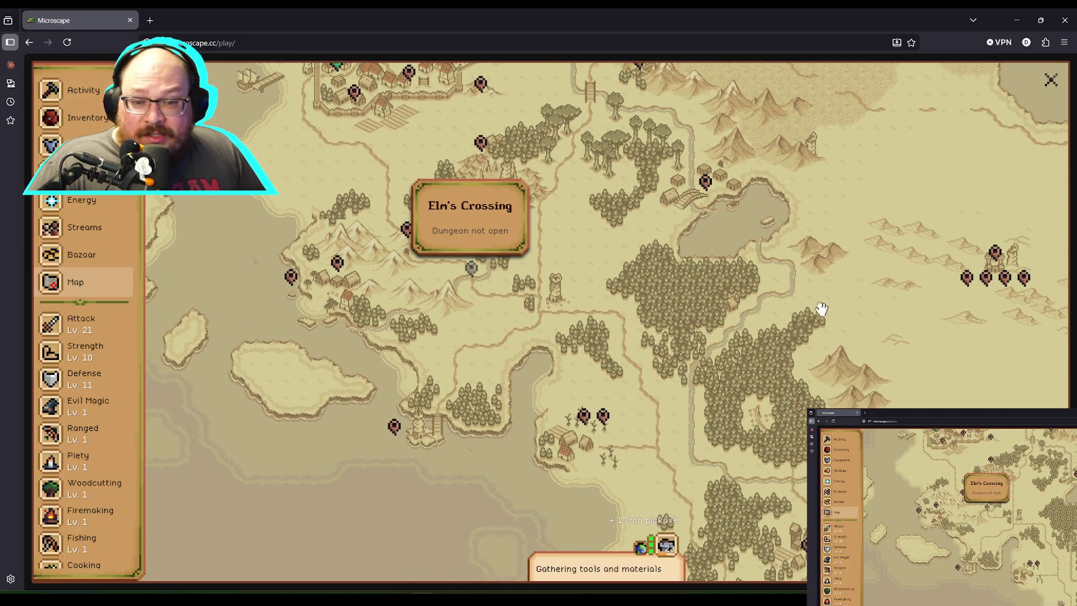
pyautogui.moveTo(818, 312); pyautogui.dragTo(741, 356)
pyautogui.moveTo(726, 267)
pyautogui.mouseDown()
pyautogui.moveTo(718, 341)
pyautogui.moveTo(672, 329)
pyautogui.moveTo(644, 420)
pyautogui.moveTo(592, 286)
pyautogui.moveTo(694, 233)
pyautogui.moveTo(738, 320)
pyautogui.moveTo(715, 315)
pyautogui.moveTo(722, 399)
pyautogui.moveTo(712, 296)
pyautogui.moveTo(721, 205)
pyautogui.mouseUp()
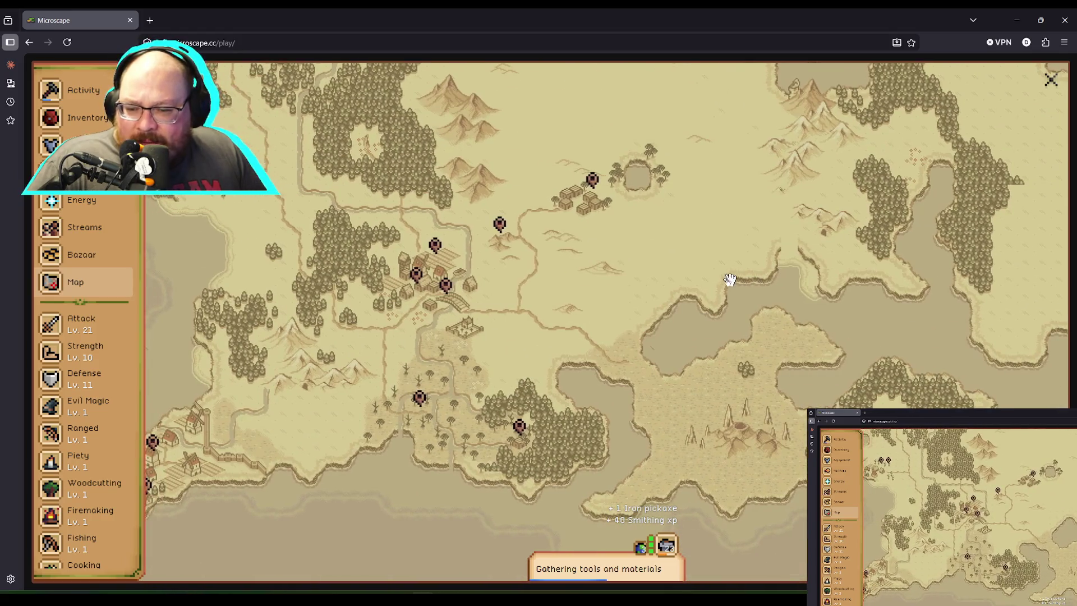
pyautogui.moveTo(651, 331); pyautogui.dragTo(648, 264)
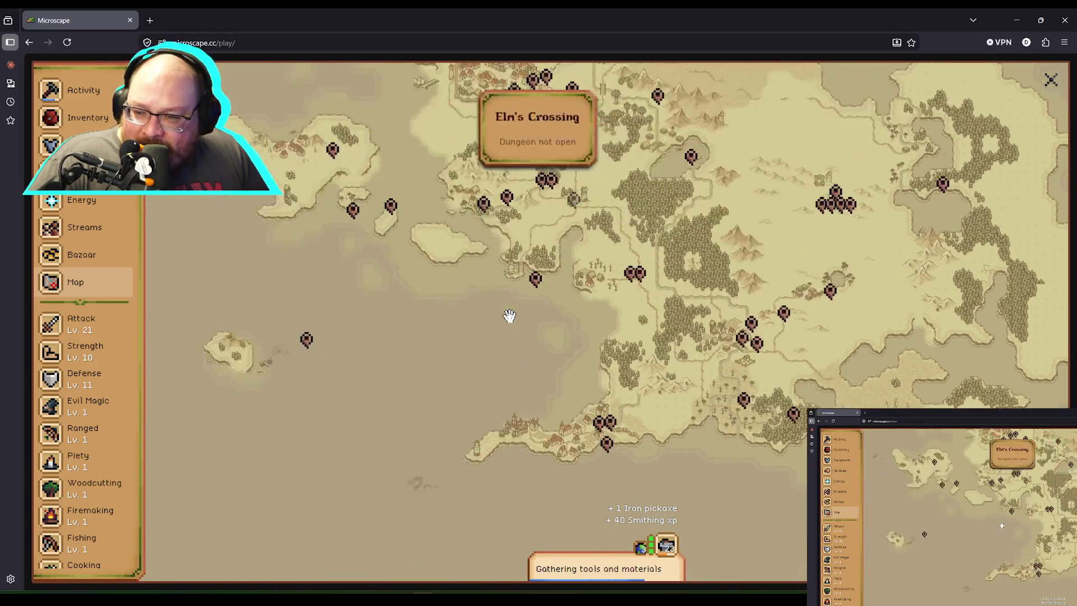
# Step: Zoom and pan the map to Elm's Crossing, then move the game window to the second monitor
pyautogui.scroll(-2, 510, 314)
pyautogui.moveTo(482, 299)
pyautogui.mouseDown()
pyautogui.moveTo(464, 337)
pyautogui.moveTo(512, 269)
pyautogui.moveTo(649, 404)
pyautogui.mouseUp()
pyautogui.scroll(5, 649, 404)
pyautogui.scroll(-3, 823, 372)
pyautogui.scroll(3, 782, 489)
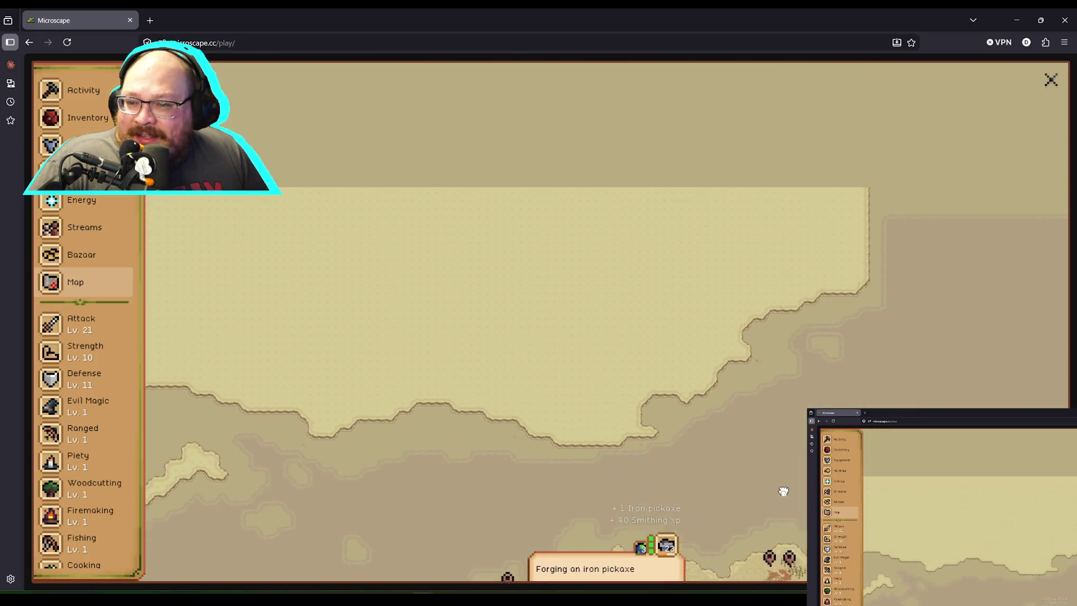
pyautogui.moveTo(782, 488); pyautogui.dragTo(743, 300)
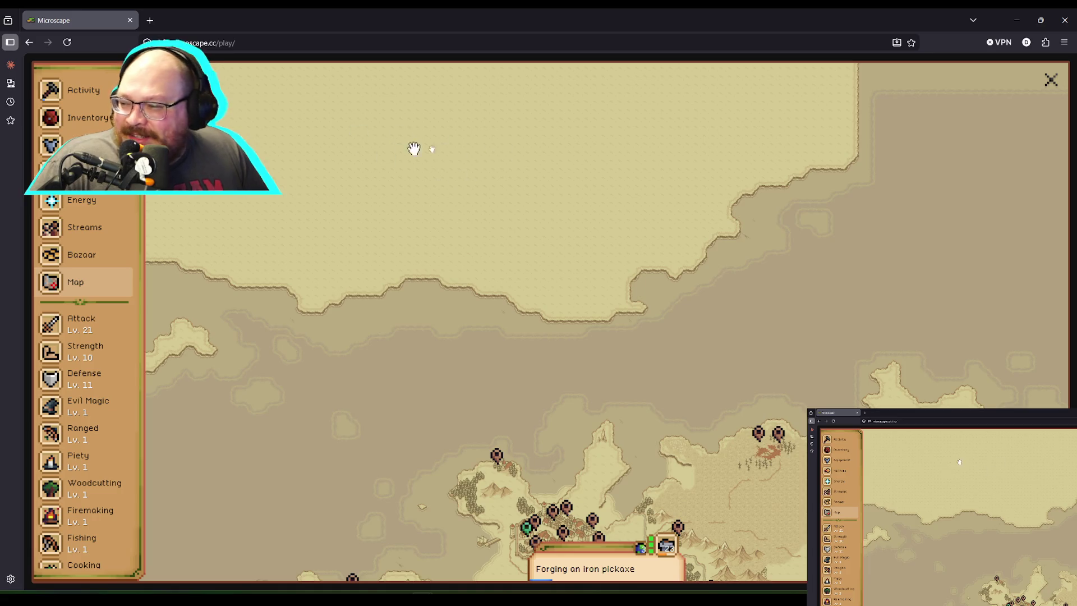
pyautogui.scroll(-3, 661, 365)
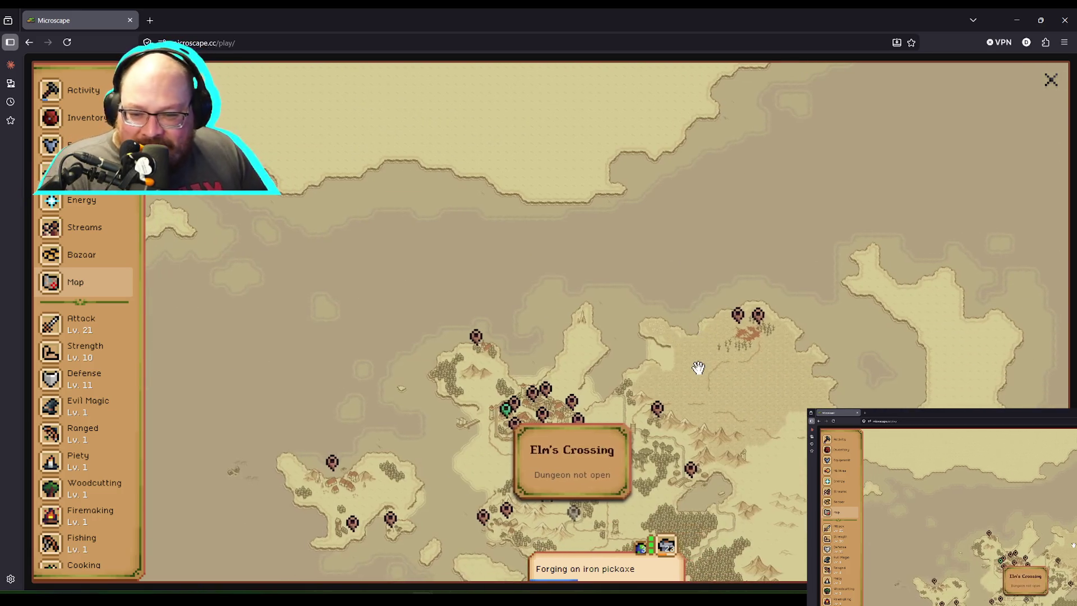
pyautogui.moveTo(750, 428); pyautogui.dragTo(752, 371)
pyautogui.moveTo(229, 25)
pyautogui.mouseDown()
pyautogui.moveTo(168, 57)
pyautogui.moveTo(0, 84)
pyautogui.moveTo(0, 56)
pyautogui.mouseUp()
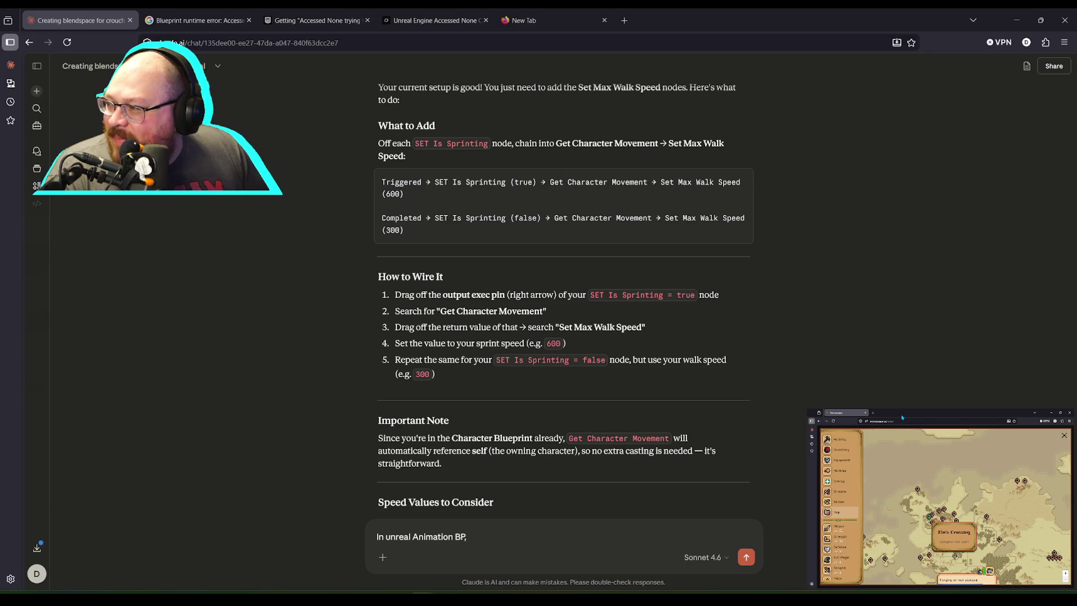
# Step: Close Microscape's world map on the second monitor, returning to the game scene
pyautogui.click(1064, 436)
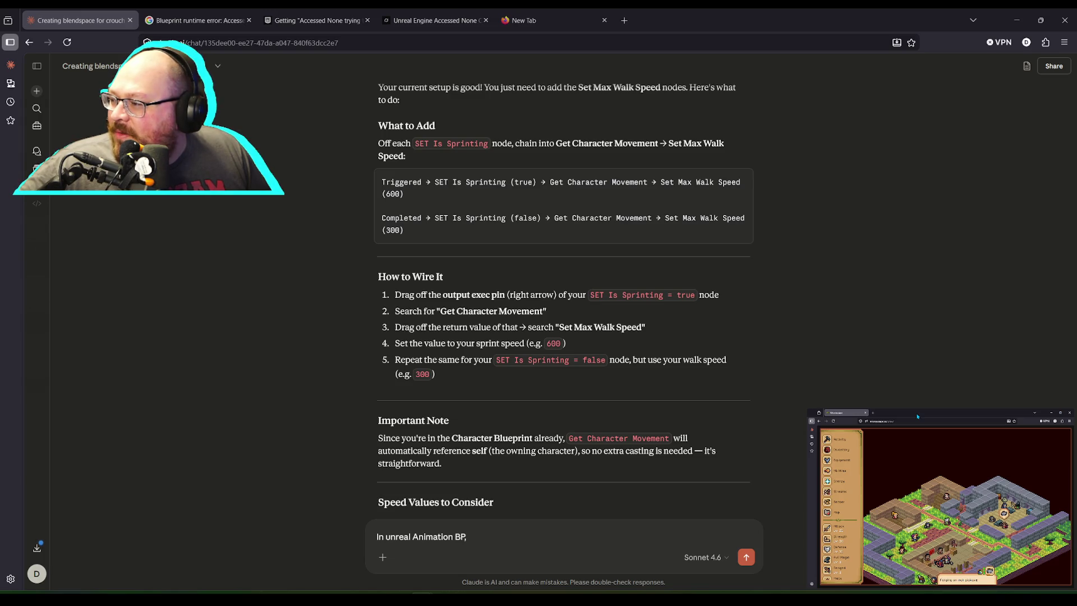
# Step: Bring the game window onto this screen and glance at the worlds list before closing it
pyautogui.moveTo(0, 141)
pyautogui.mouseDown()
pyautogui.moveTo(251, 144)
pyautogui.moveTo(381, 119)
pyautogui.mouseUp()
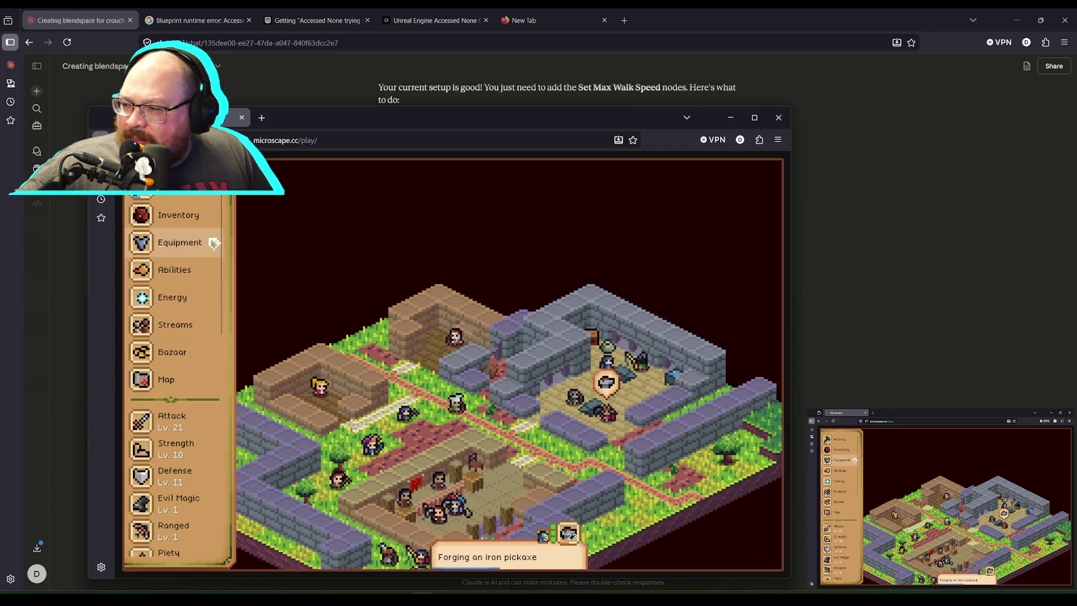
pyautogui.scroll(-1, 199, 303)
pyautogui.scroll(-10, 199, 303)
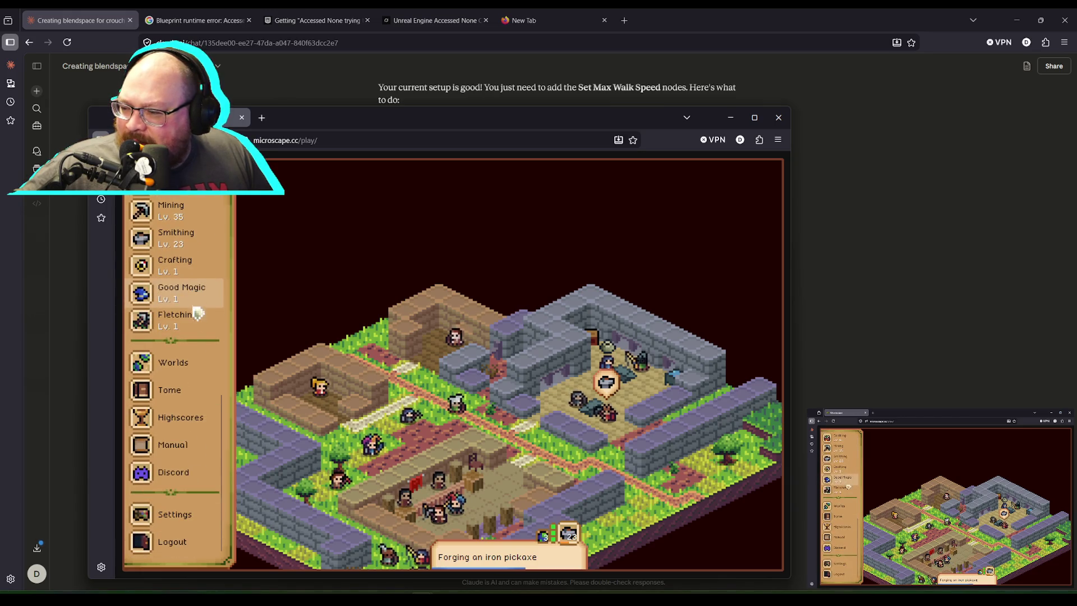
pyautogui.click(192, 368)
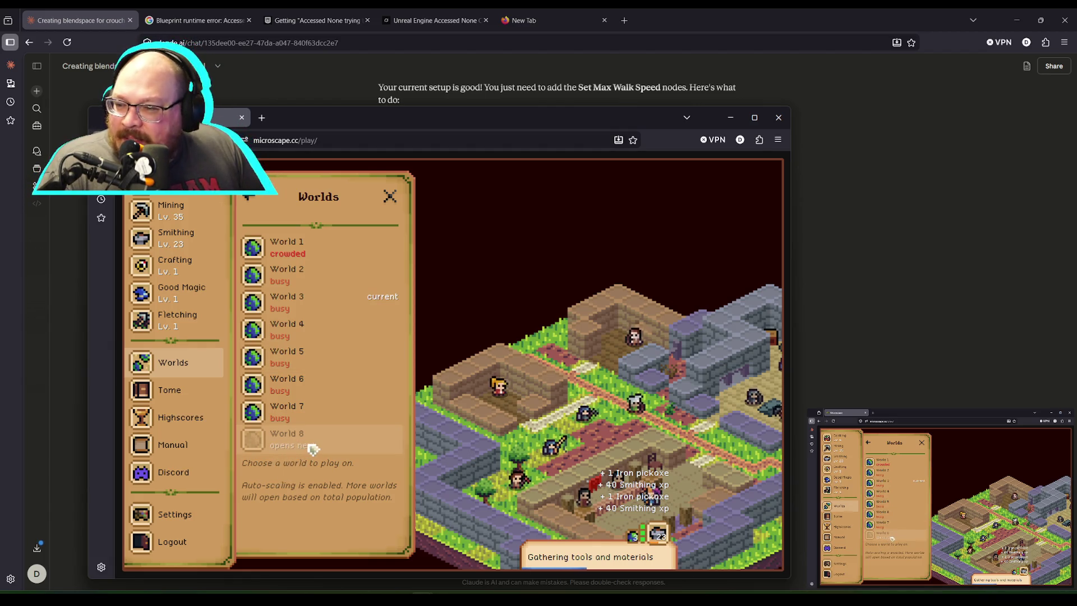
pyautogui.click(390, 196)
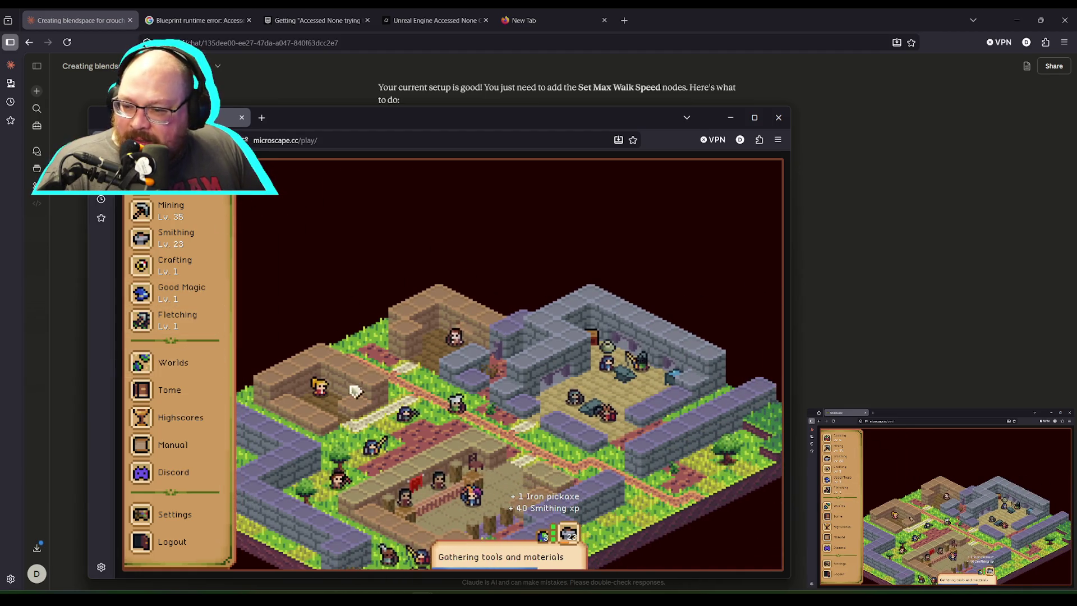
# Step: Open the world map, pan toward the forests, and view Fencewell Bridge's actions
pyautogui.scroll(5, 191, 359)
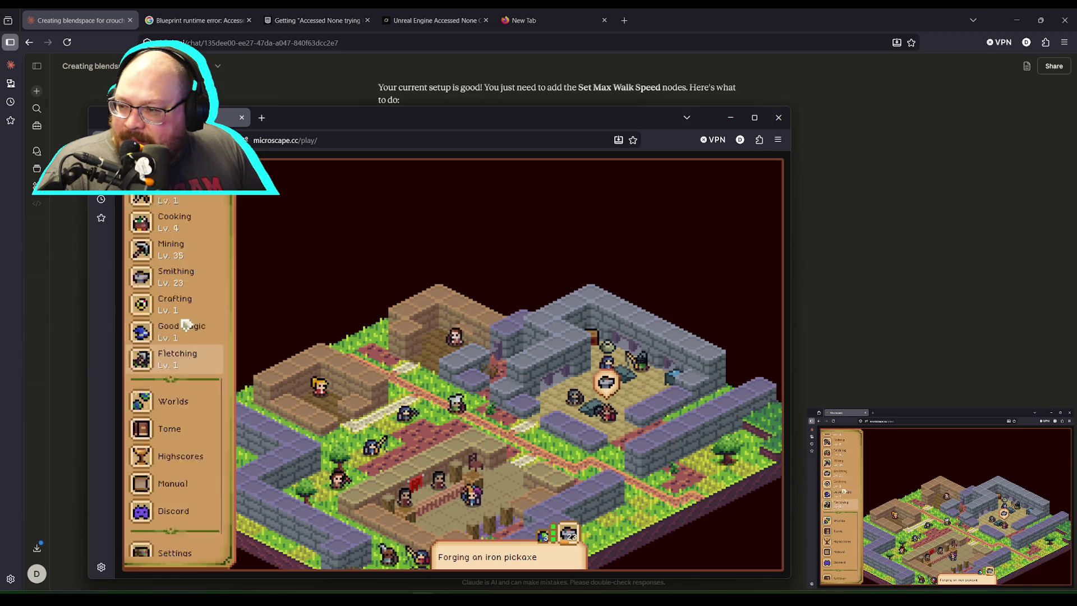
pyautogui.click(168, 320)
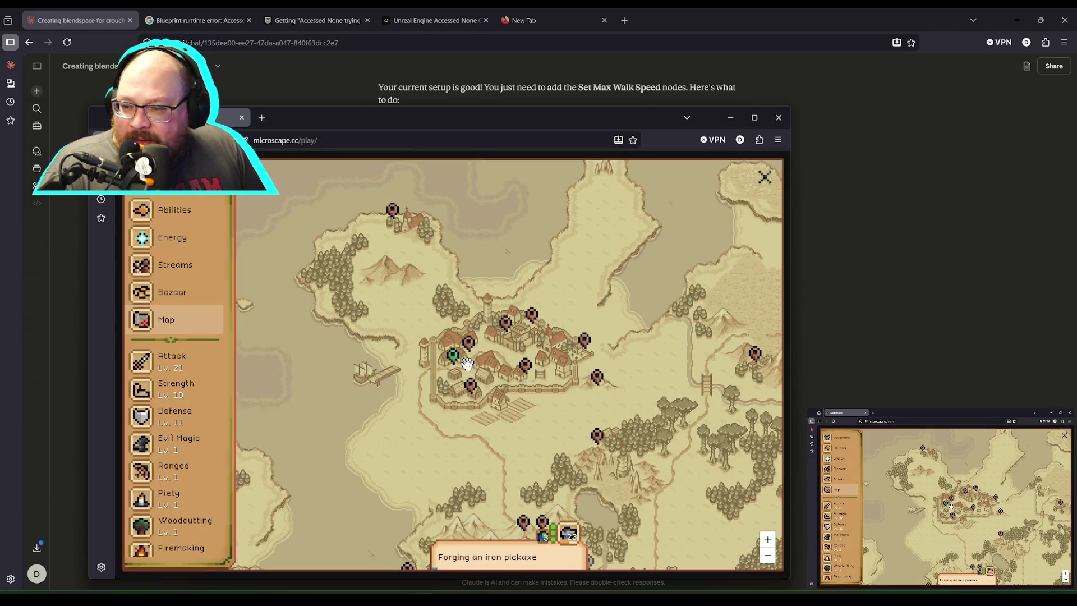
pyautogui.moveTo(574, 406); pyautogui.dragTo(505, 348)
pyautogui.moveTo(613, 447); pyautogui.dragTo(428, 289)
pyautogui.moveTo(564, 391); pyautogui.dragTo(509, 340)
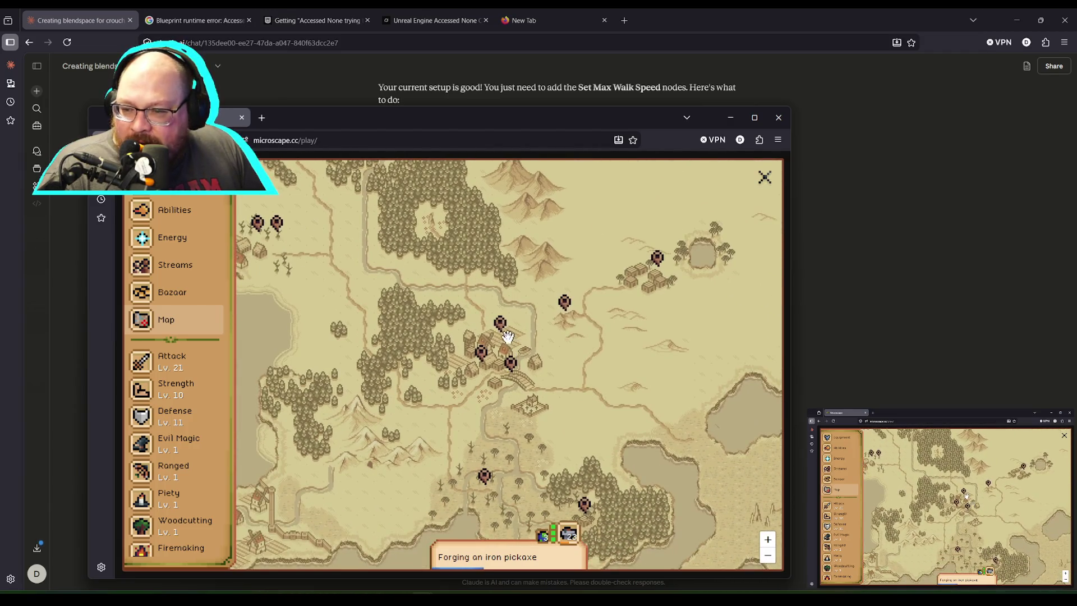
pyautogui.click(512, 366)
pyautogui.click(649, 481)
pyautogui.click(508, 485)
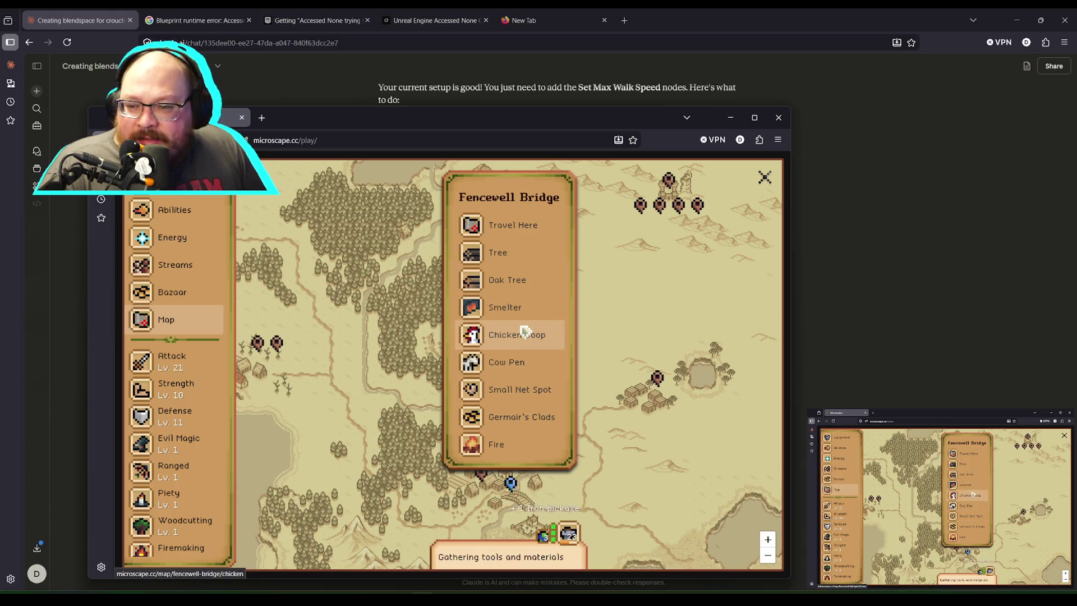
# Step: Check Fellroot Swamp and Al-Sahra Mine, open Fellroot's Fire activity, close the panels, and return to Unreal
pyautogui.moveTo(662, 471)
pyautogui.mouseDown()
pyautogui.moveTo(630, 370)
pyautogui.moveTo(596, 337)
pyautogui.mouseUp()
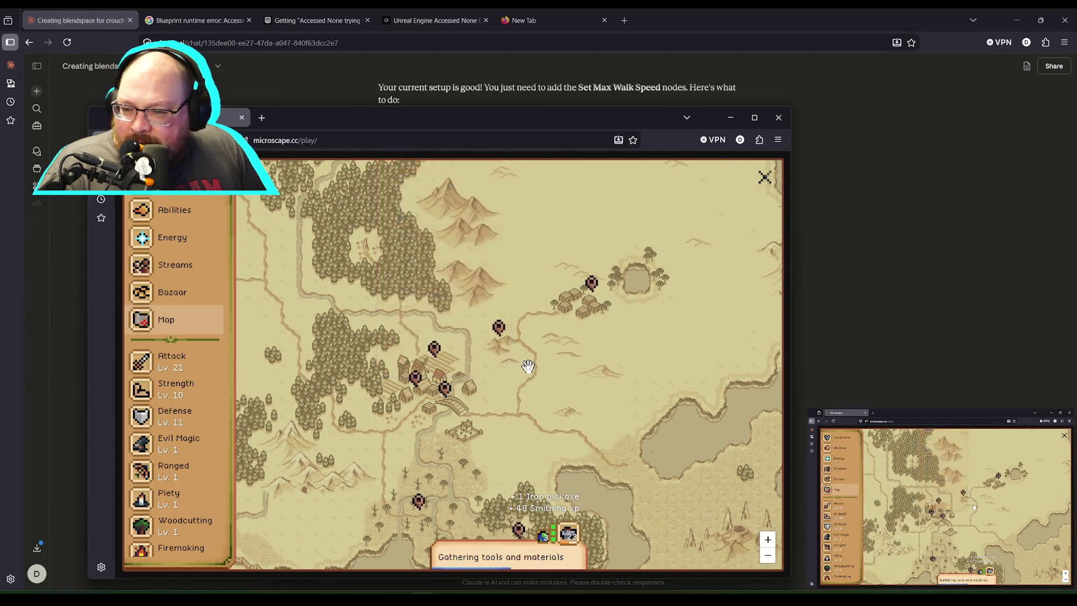
pyautogui.click(419, 501)
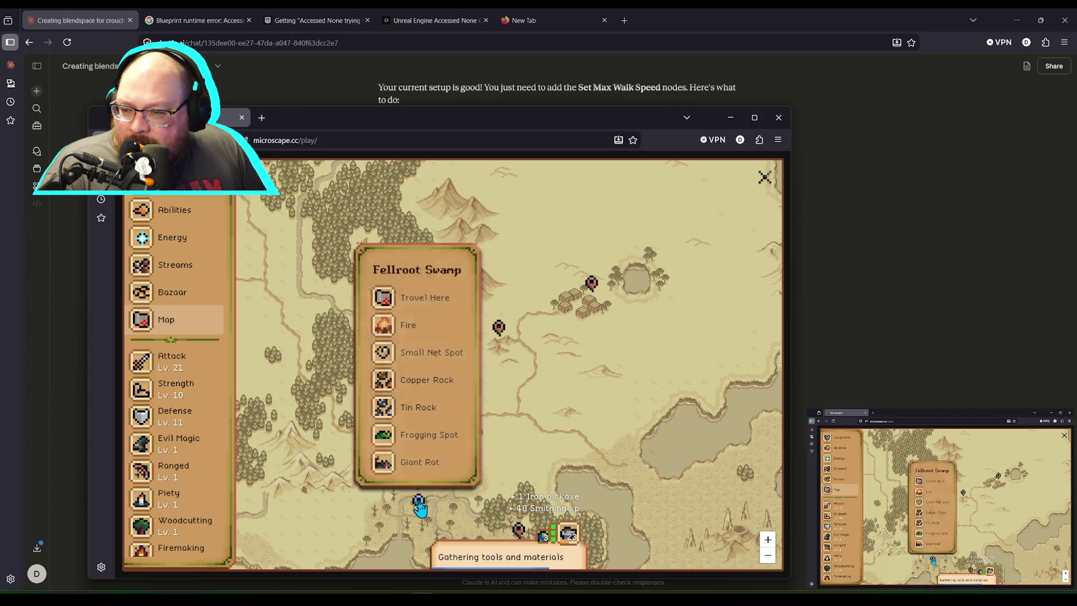
pyautogui.click(499, 330)
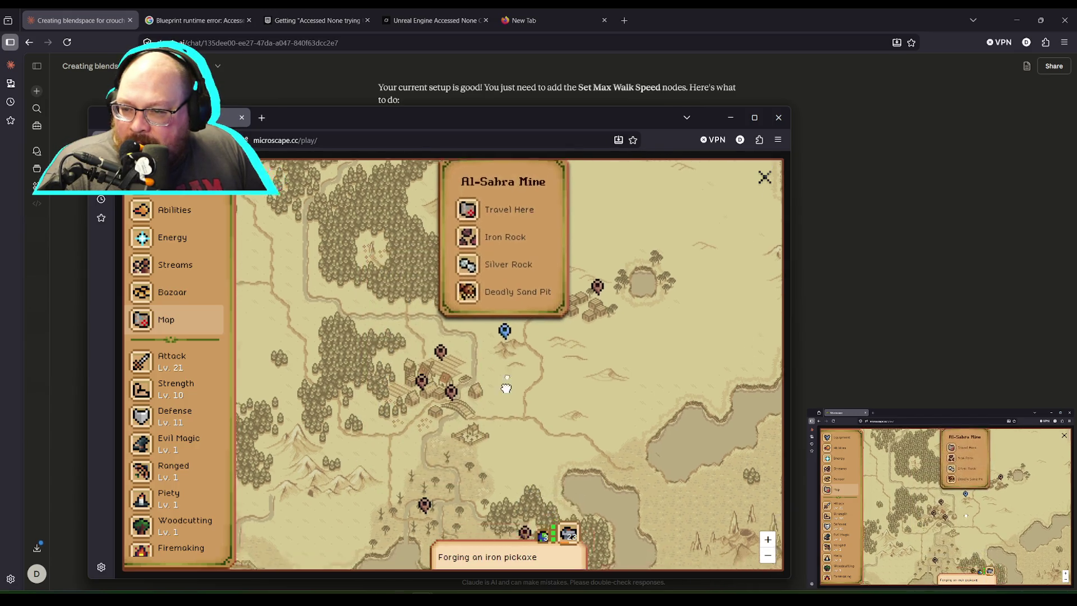
pyautogui.click(434, 444)
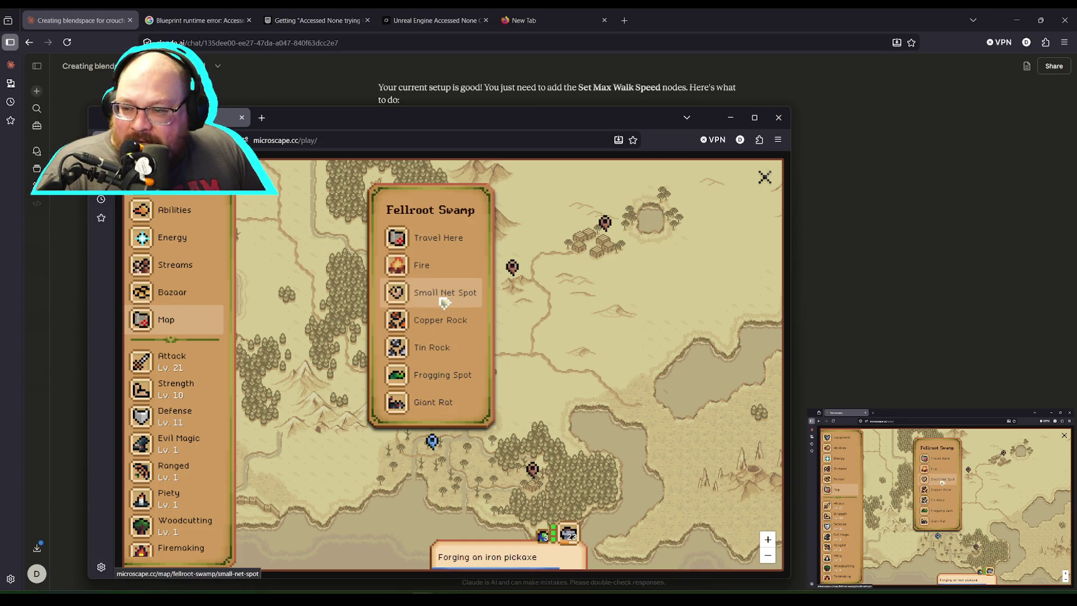
pyautogui.click(429, 271)
pyautogui.click(390, 197)
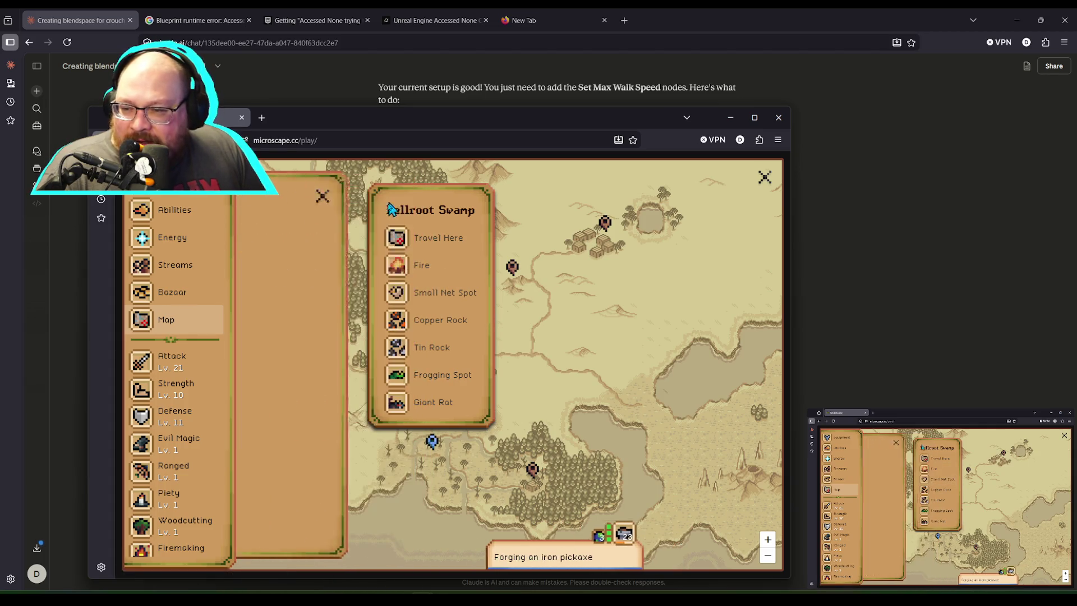
pyautogui.click(537, 330)
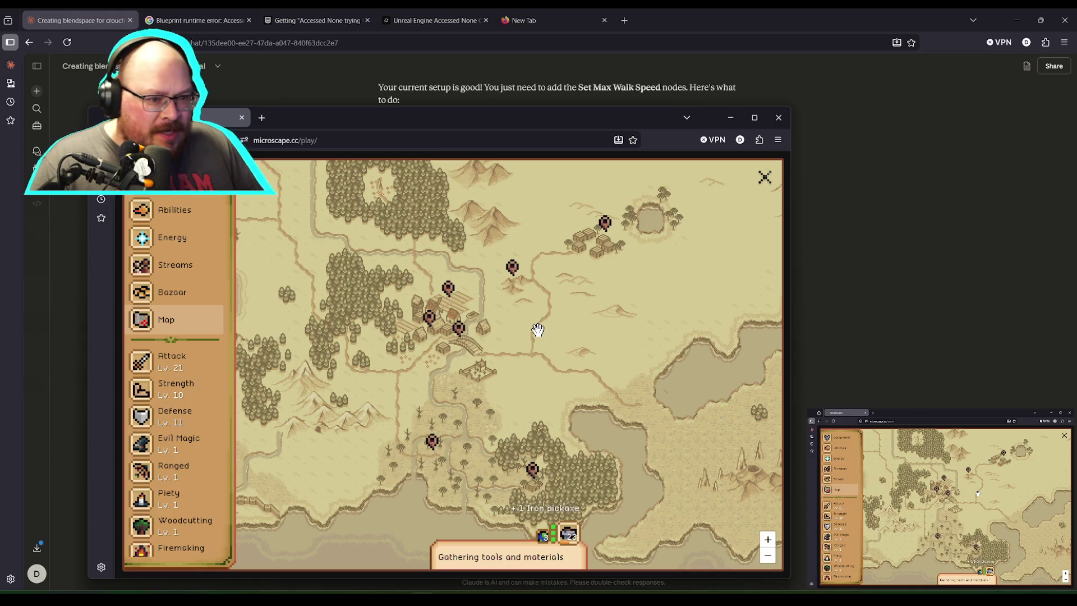
pyautogui.hotkey('alt', 'Tab')
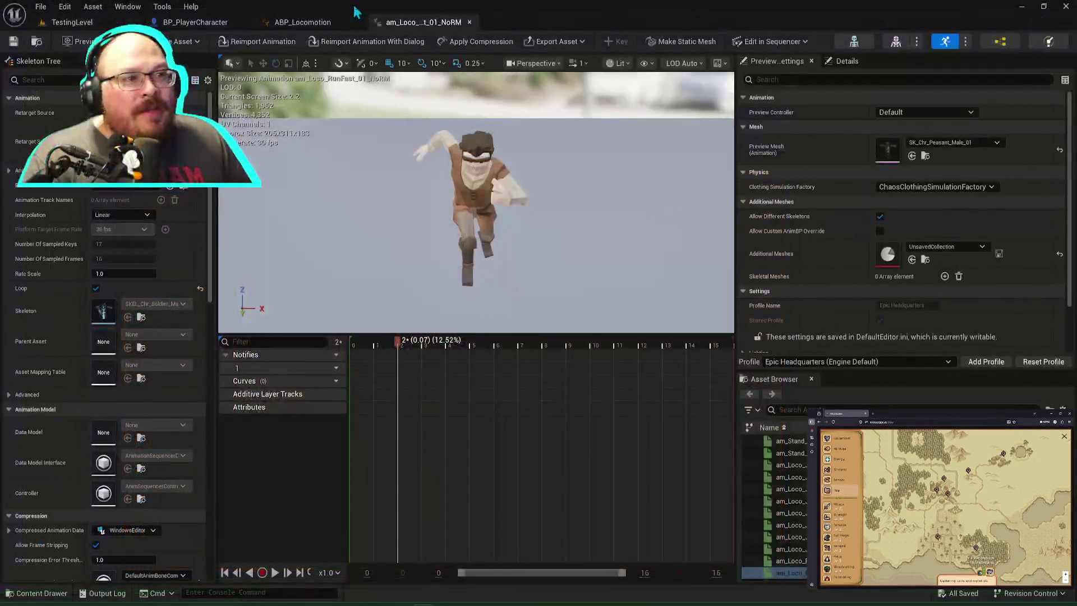
# Step: Play-test TestingLevel, running the character with W and A to confirm speed near 600, then stop
pyautogui.click(71, 21)
pyautogui.click(266, 41)
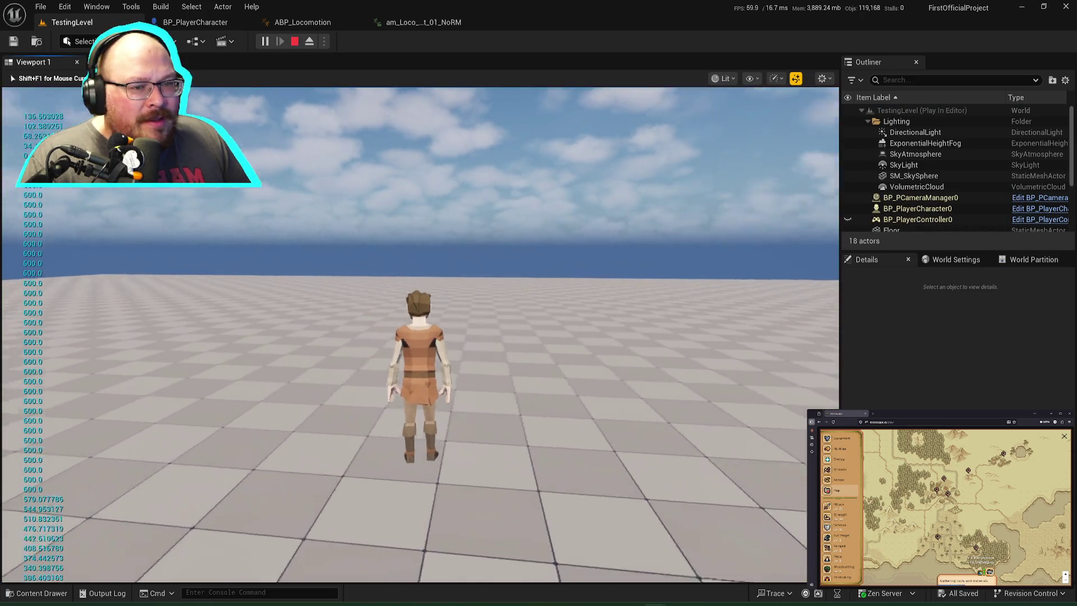
pyautogui.press('w')
pyautogui.press('a')
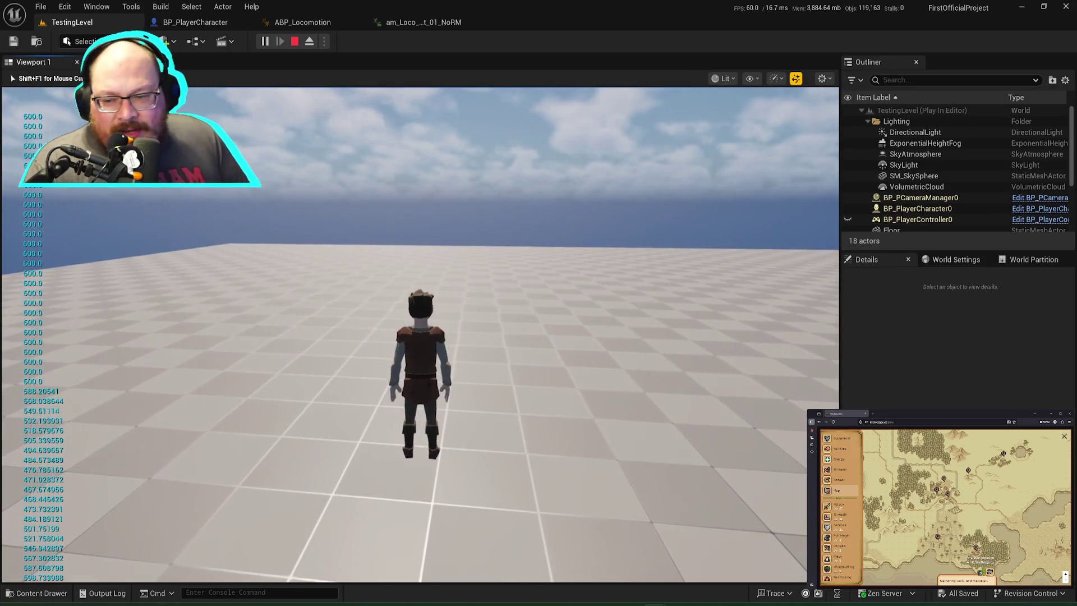
pyautogui.press('Escape')
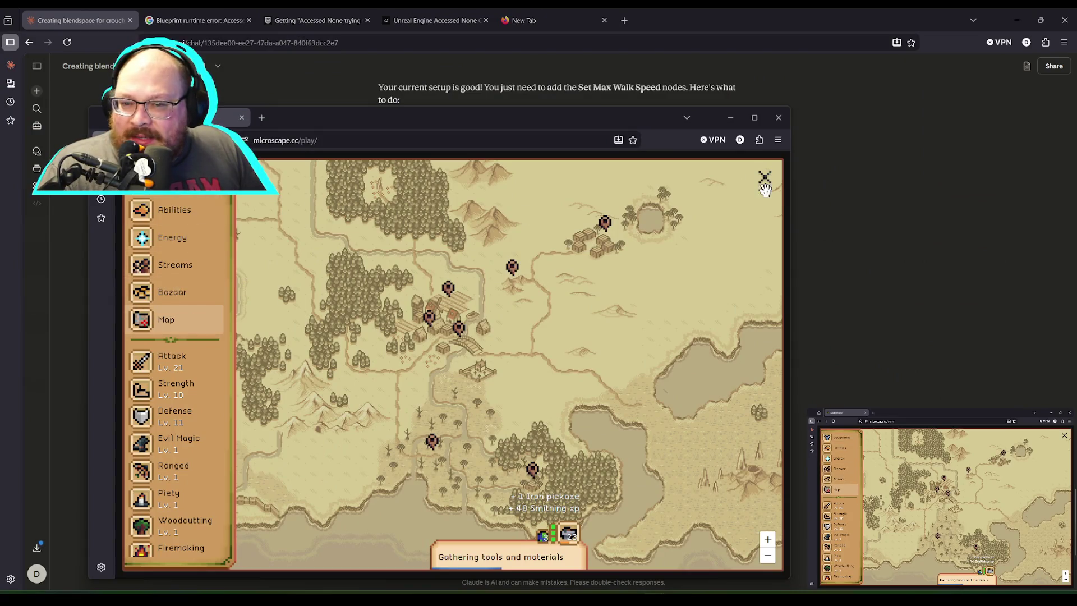
# Step: Close the world map back to the town scene and drag the game window to the other screen
pyautogui.click(764, 178)
pyautogui.moveTo(500, 118)
pyautogui.mouseDown()
pyautogui.moveTo(348, 113)
pyautogui.moveTo(467, 106)
pyautogui.mouseUp()
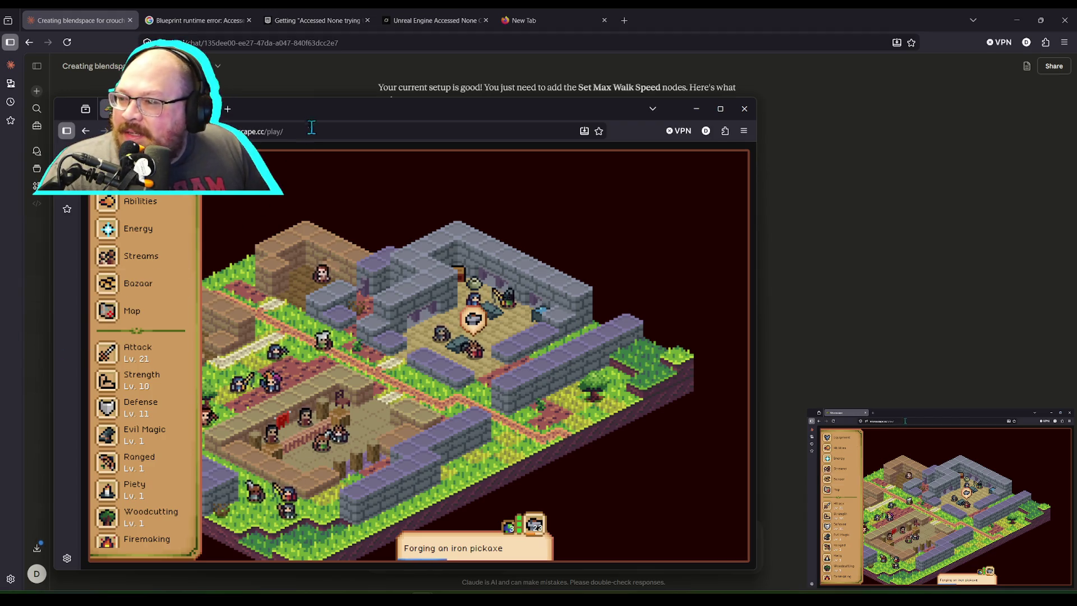
pyautogui.moveTo(308, 113); pyautogui.dragTo(0, 113)
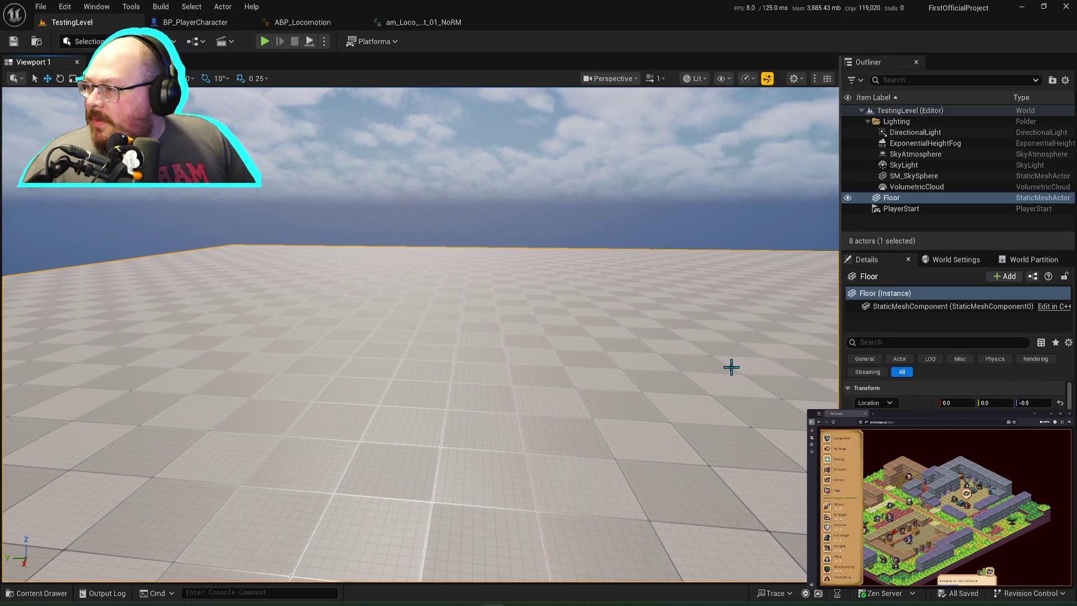
# Step: After a glance at Claude, bring up ABP_Locomotion's Locomotion state machine graph in Unreal
pyautogui.hotkey('alt', 'Tab')
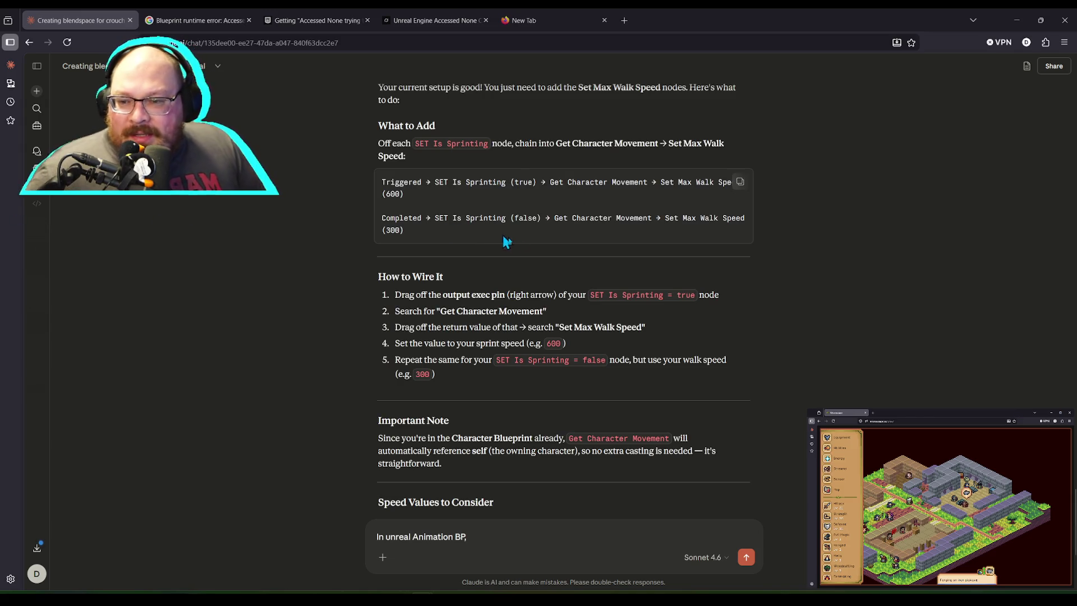
pyautogui.hotkey('alt', 'Tab')
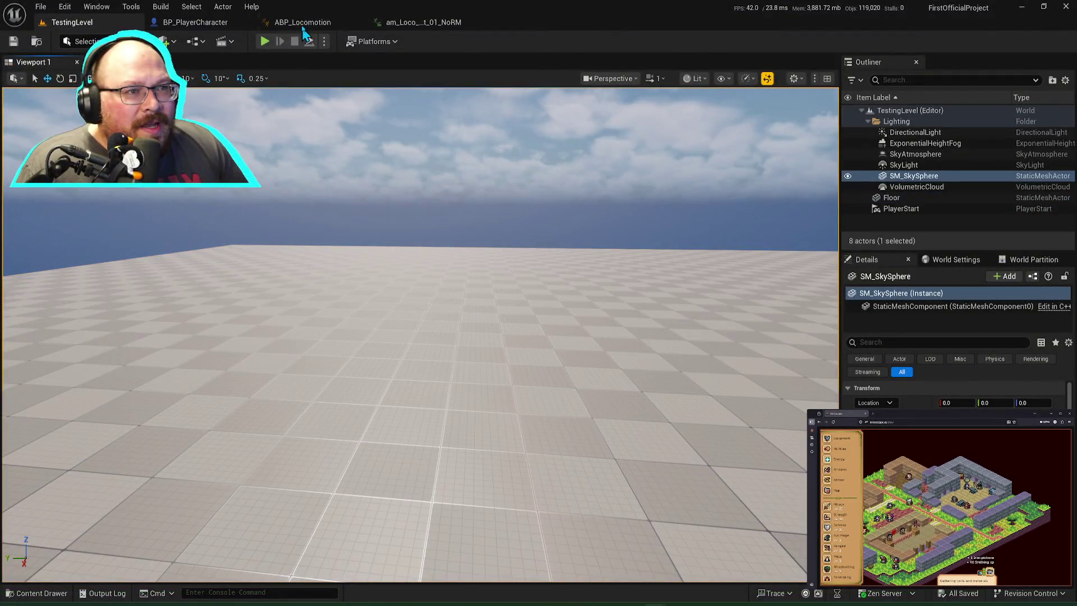
pyautogui.click(302, 25)
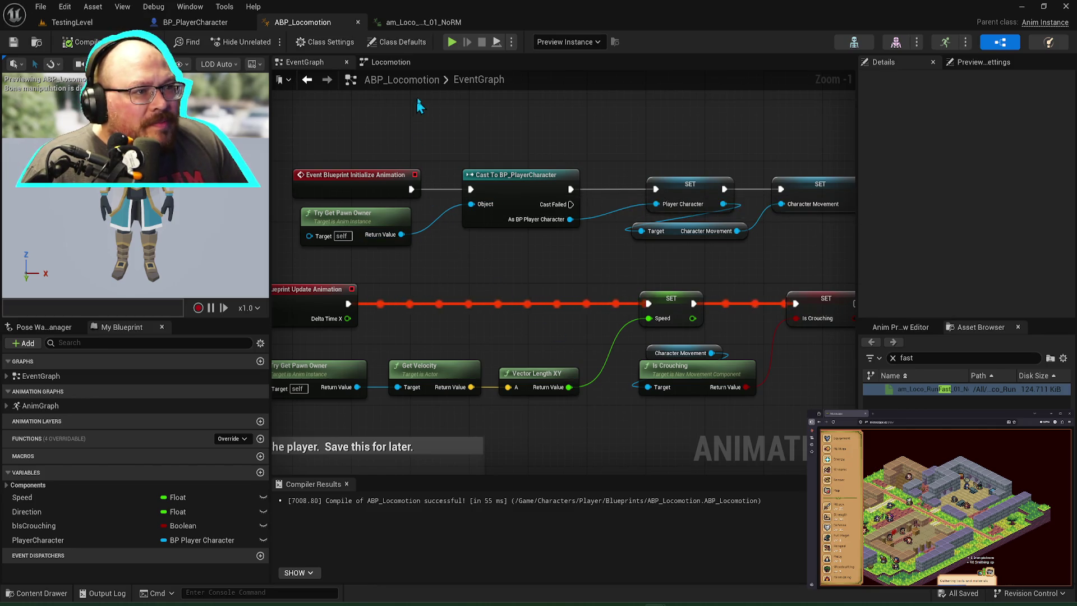
pyautogui.click(392, 62)
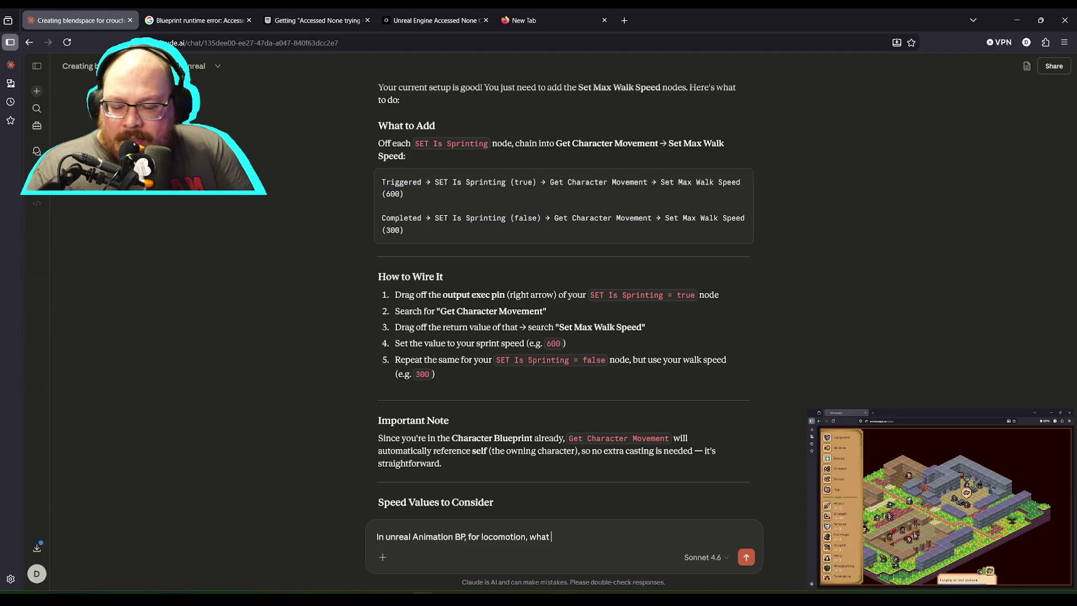
# Step: Finish and send Claude the question about locomotion transition thresholds for walk
pyautogui.write('e transitions to for idle to')
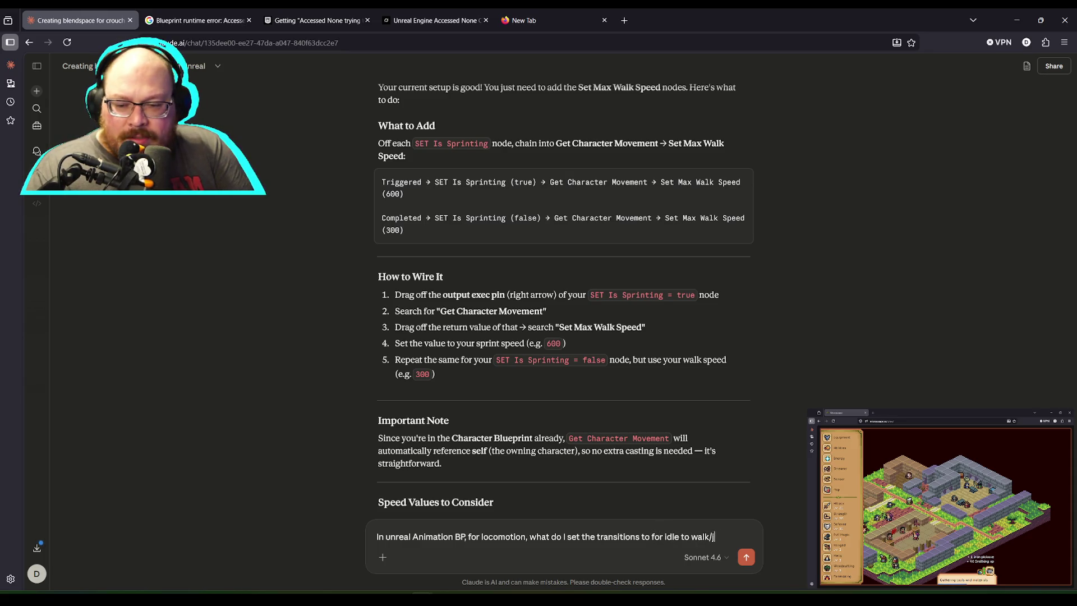
pyautogui.write('walk/jog to run')
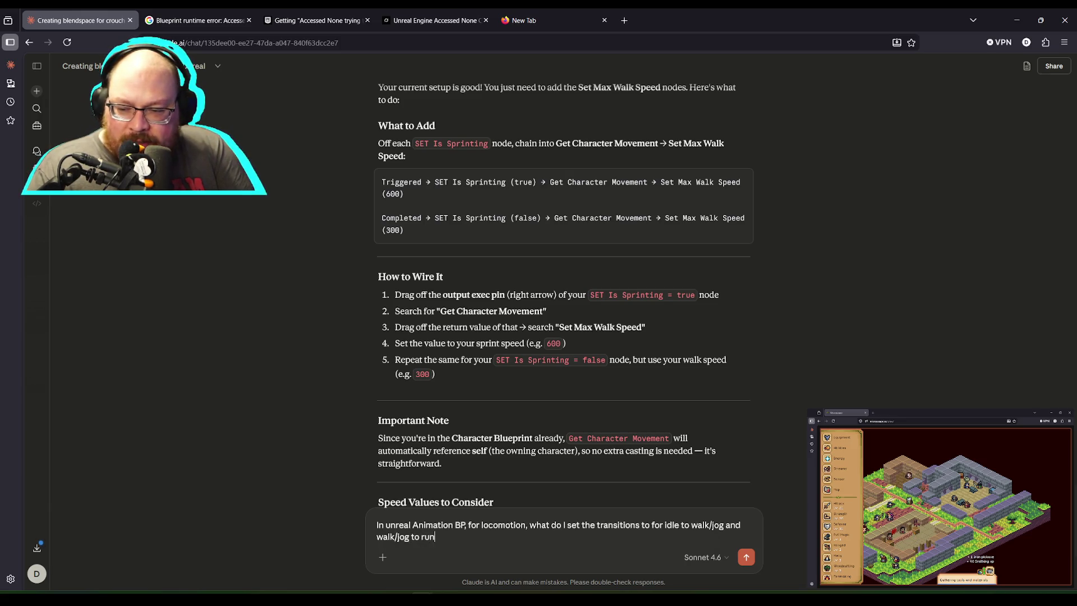
pyautogui.press('Return')
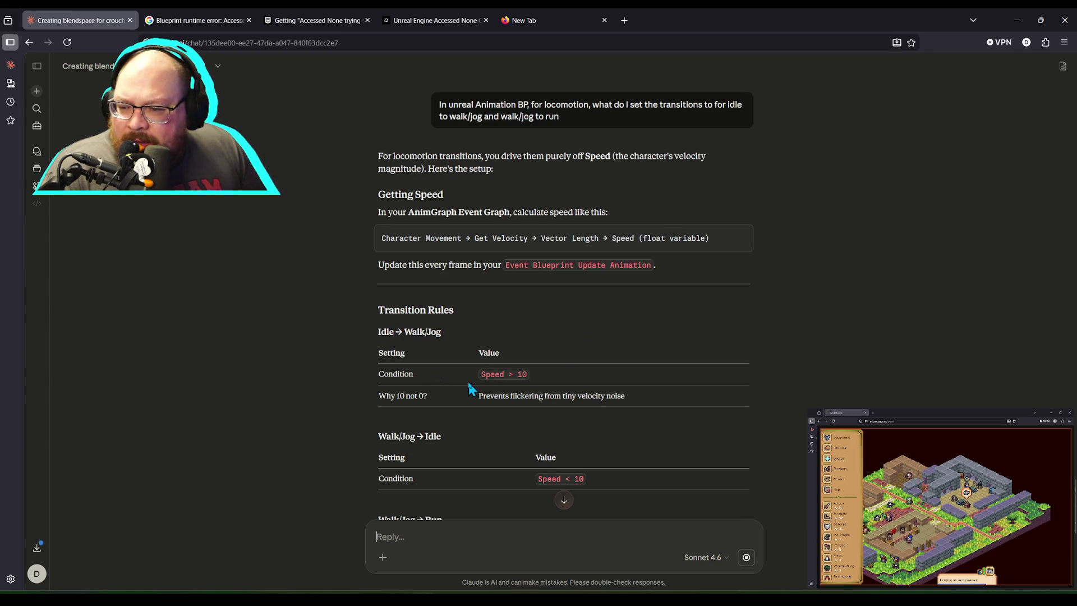
# Step: Read Claude's thresholds (Idle↔Walk/Jog at Speed 10, Walk/Jog↔Run at 250), then return to Unreal
pyautogui.moveTo(479, 393); pyautogui.dragTo(640, 394)
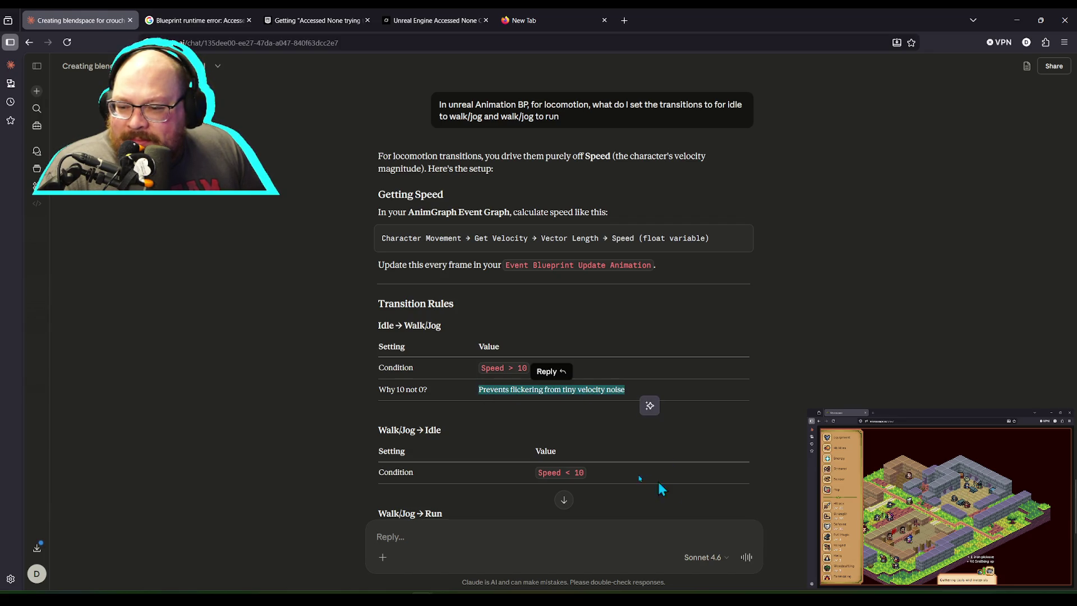
pyautogui.scroll(-3, 561, 444)
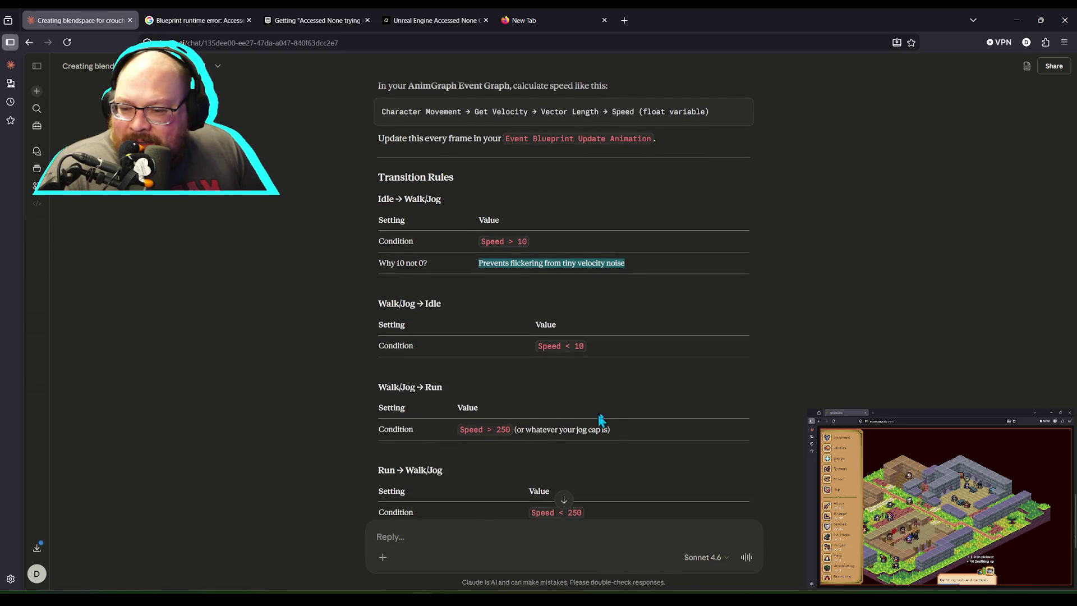
pyautogui.scroll(-4, 589, 421)
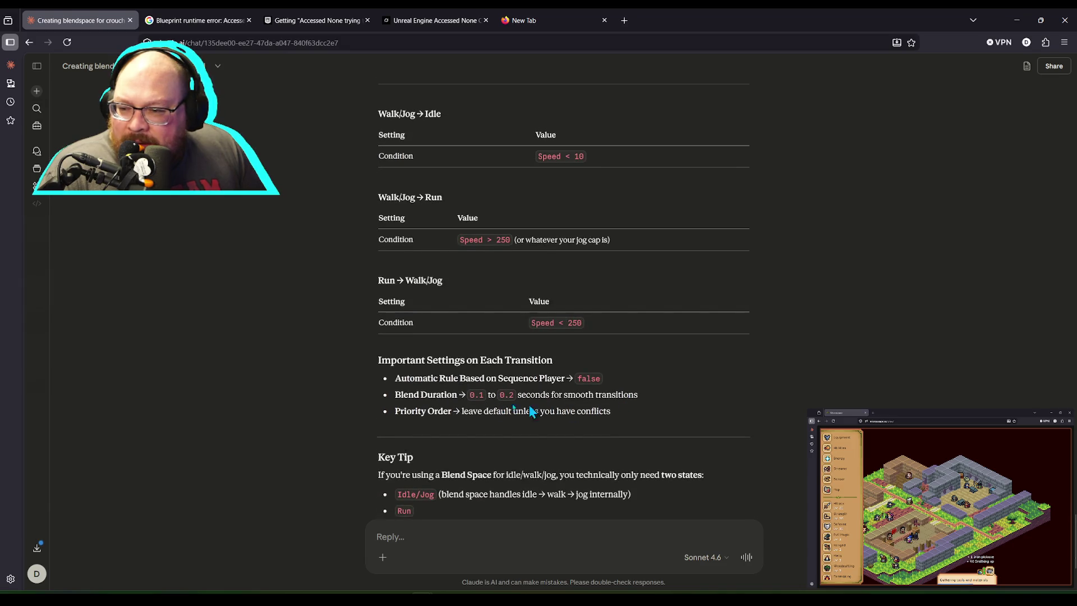
pyautogui.hotkey('alt', 'Tab')
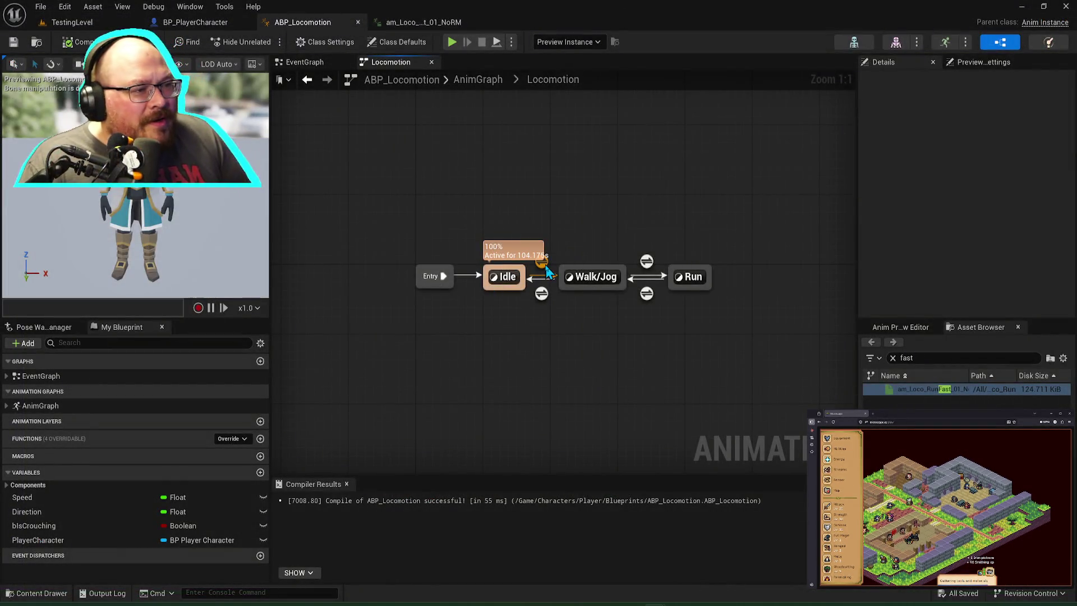
# Step: Change the Idle to Walk/Jog transition threshold from 1.0 to 10 and compile
pyautogui.click(542, 263)
pyautogui.doubleClick(541, 261)
pyautogui.click(534, 282)
pyautogui.press('BackSpace')
pyautogui.write('10')
pyautogui.press('Return')
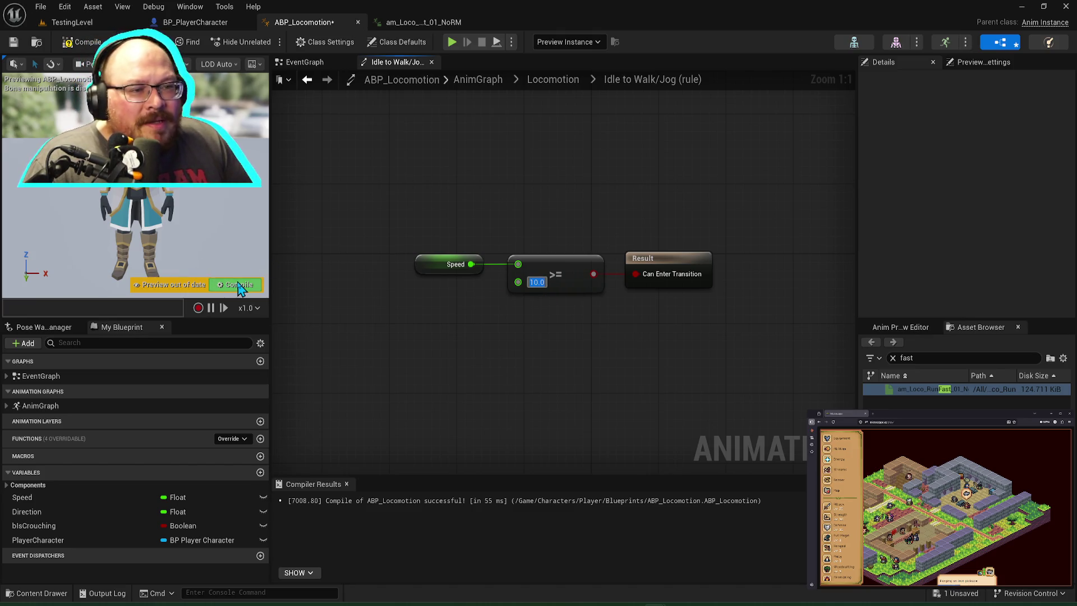
pyautogui.click(237, 286)
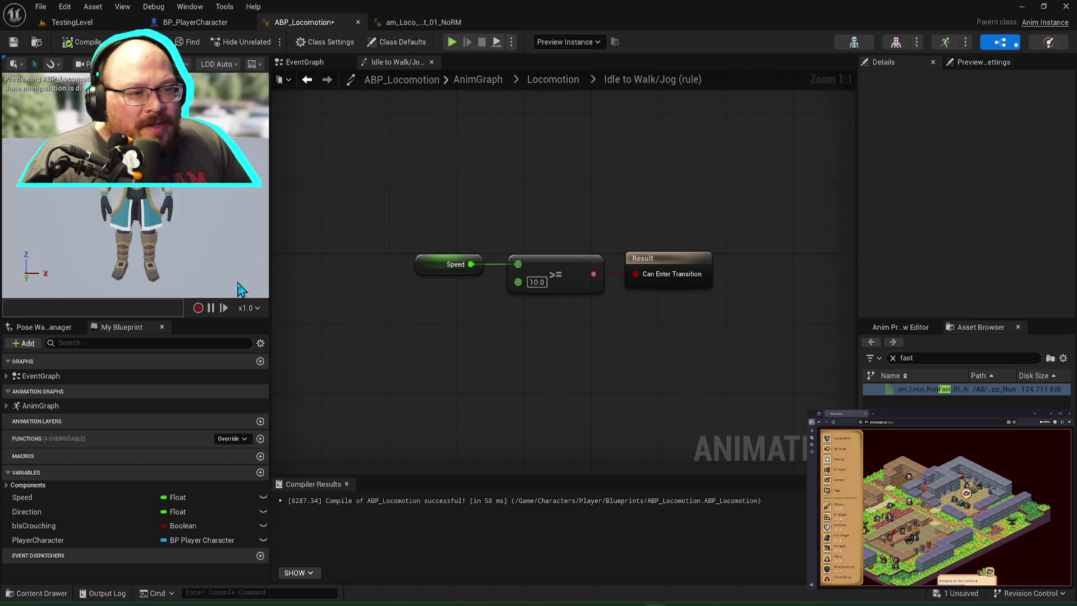
# Step: Set the Walk/Jog to Idle threshold to 10 as well, then compile and save the blueprint
pyautogui.click(549, 80)
pyautogui.doubleClick(542, 314)
pyautogui.click(526, 282)
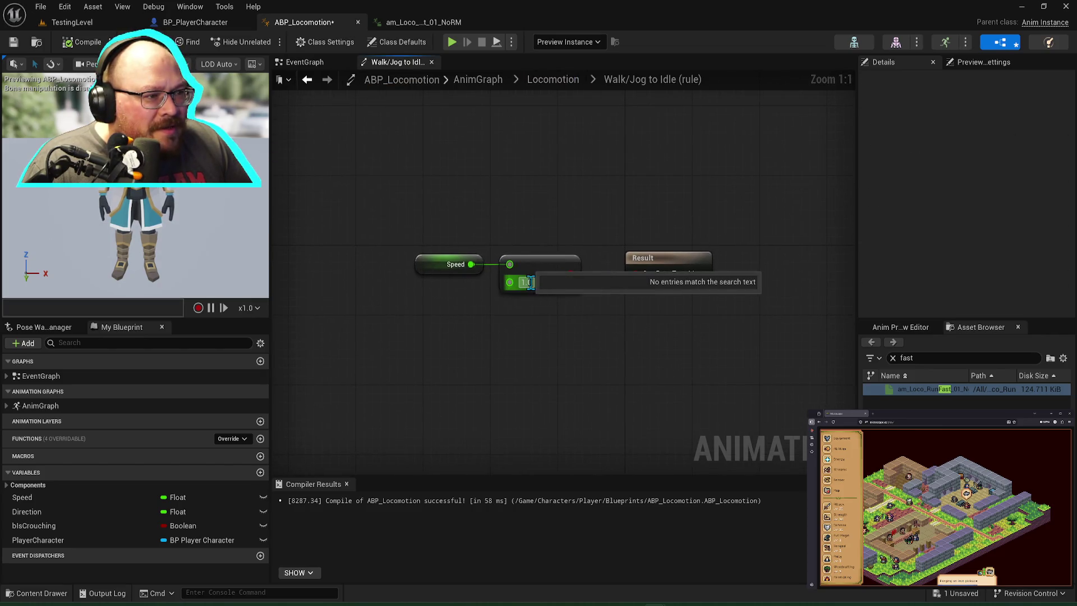
pyautogui.press('Return')
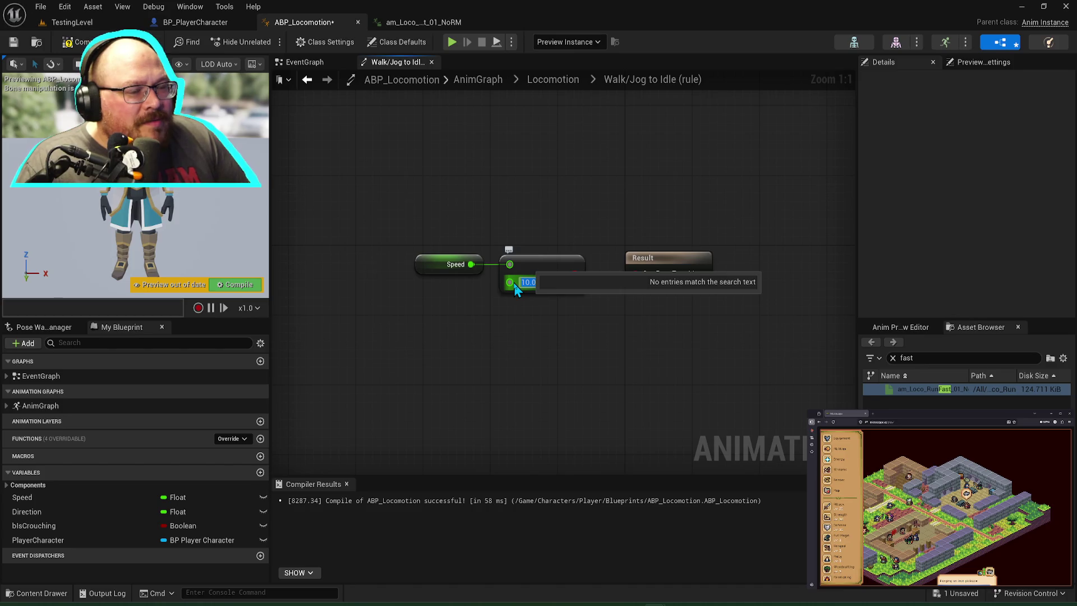
pyautogui.hotkey('ctrl', 's')
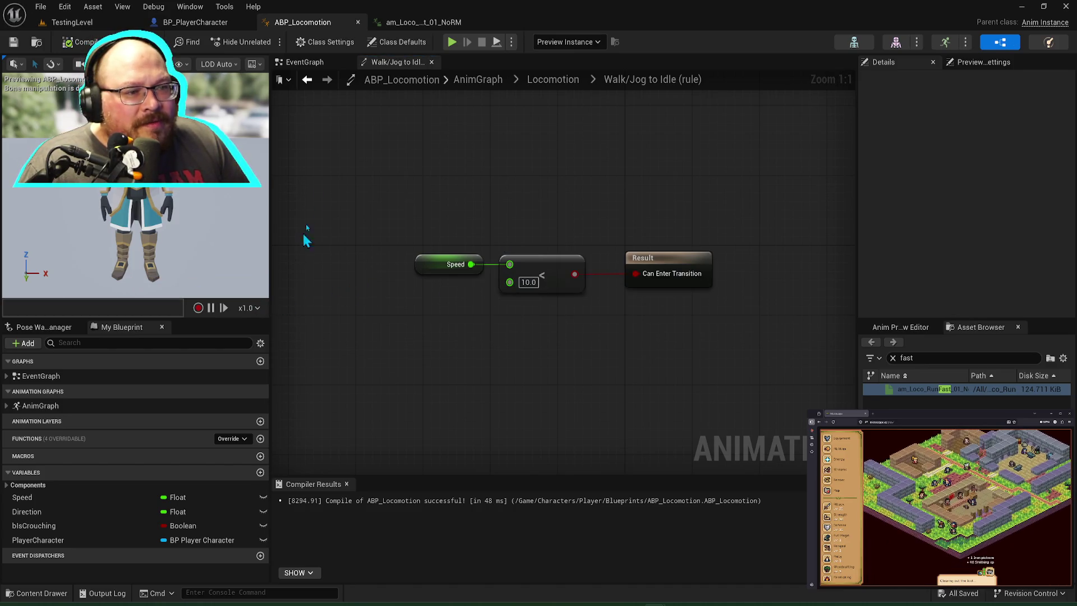
pyautogui.click(570, 85)
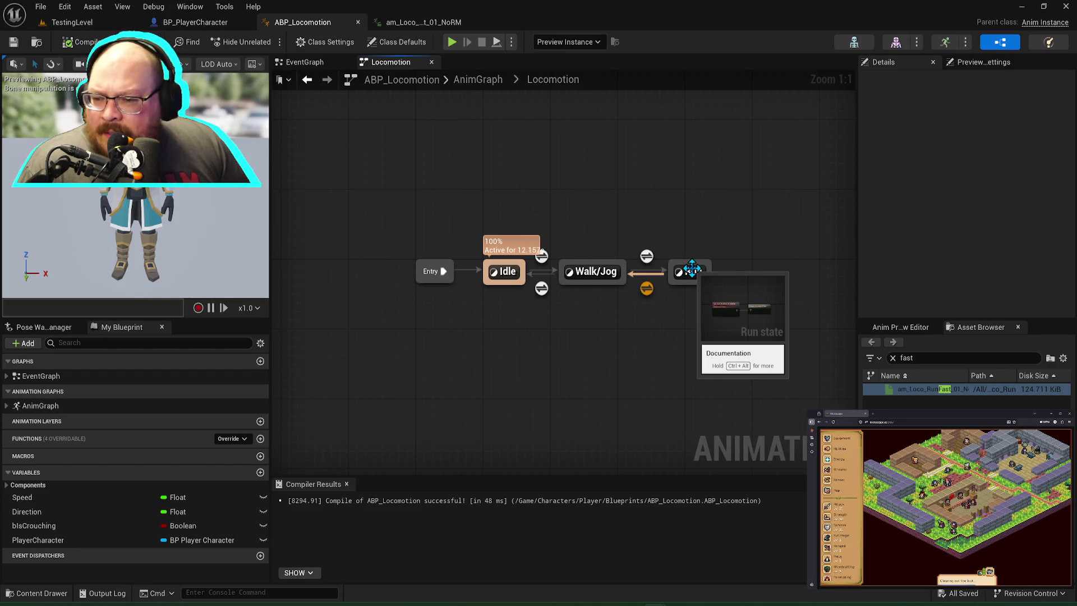
pyautogui.click(647, 256)
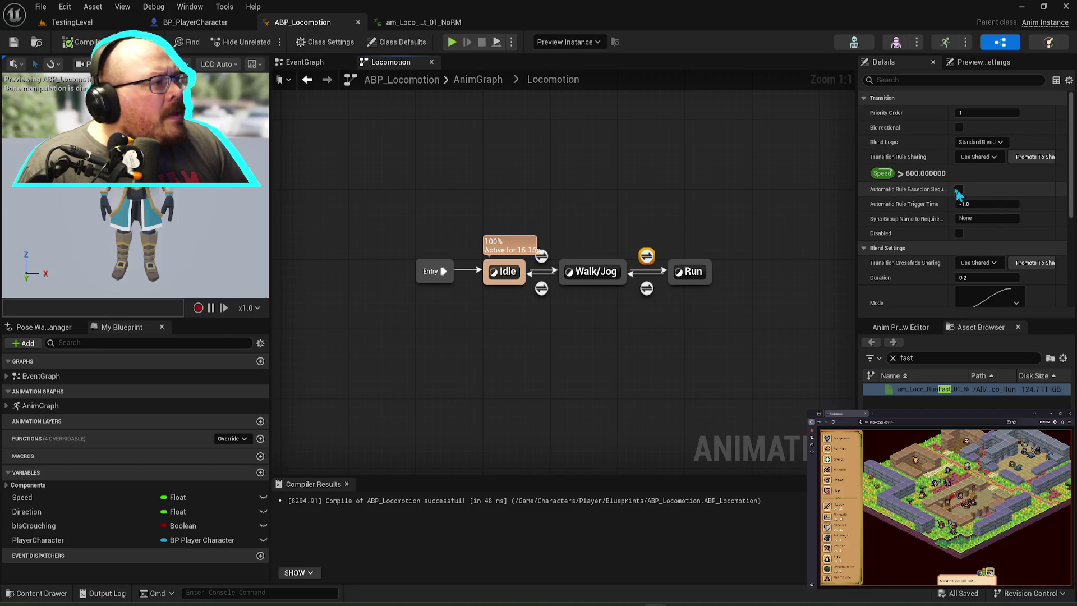
# Step: Inspect the Run, Walk/Jog and Idle transition rules and compare them with Claude's answer
pyautogui.click(647, 289)
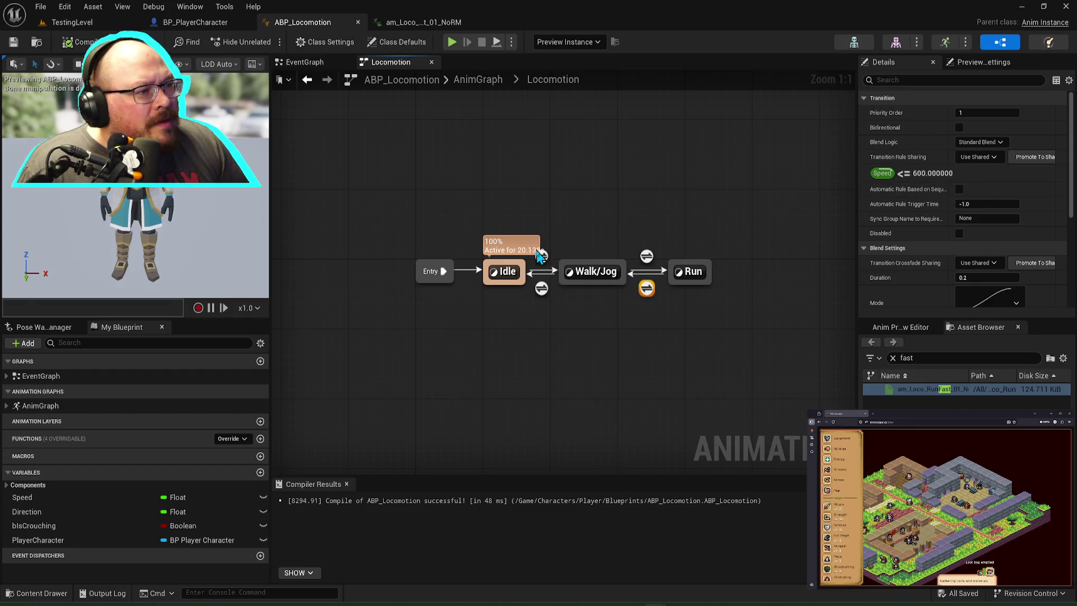
pyautogui.click(542, 289)
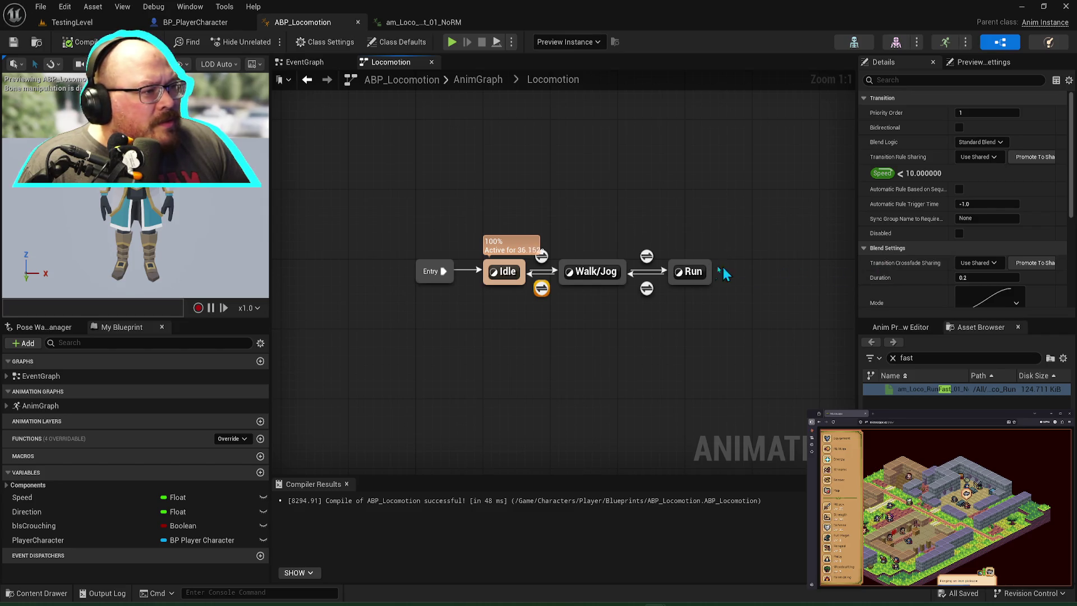
pyautogui.click(647, 257)
pyautogui.hotkey('alt', 'Tab')
pyautogui.scroll(-2, 613, 370)
pyautogui.scroll(-2, 507, 420)
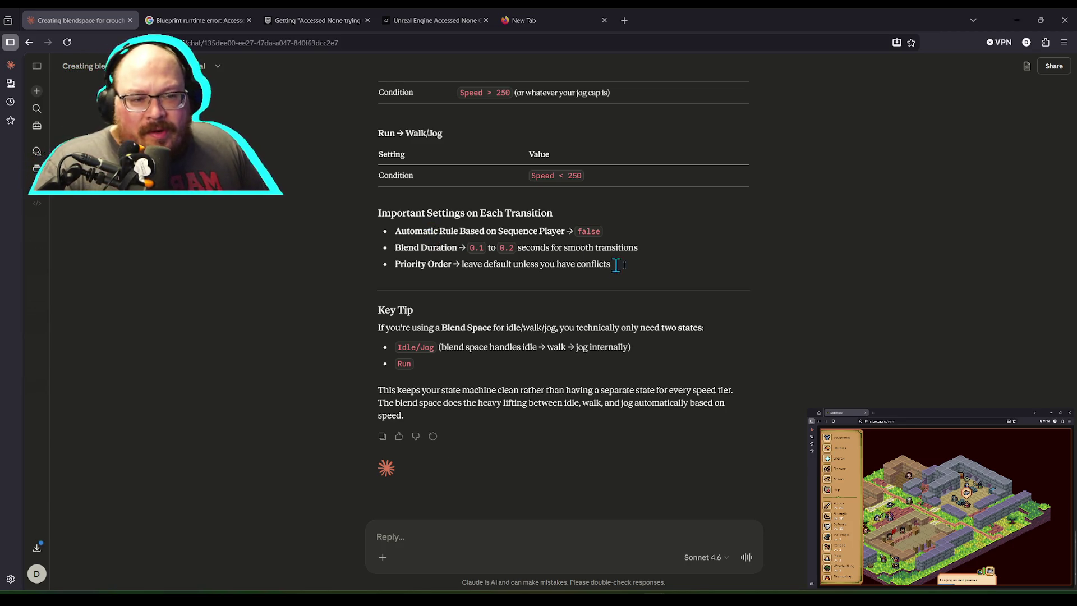
# Step: Back in the Locomotion graph, break the wire from Entry to the Idle state
pyautogui.hotkey('alt', 'Tab')
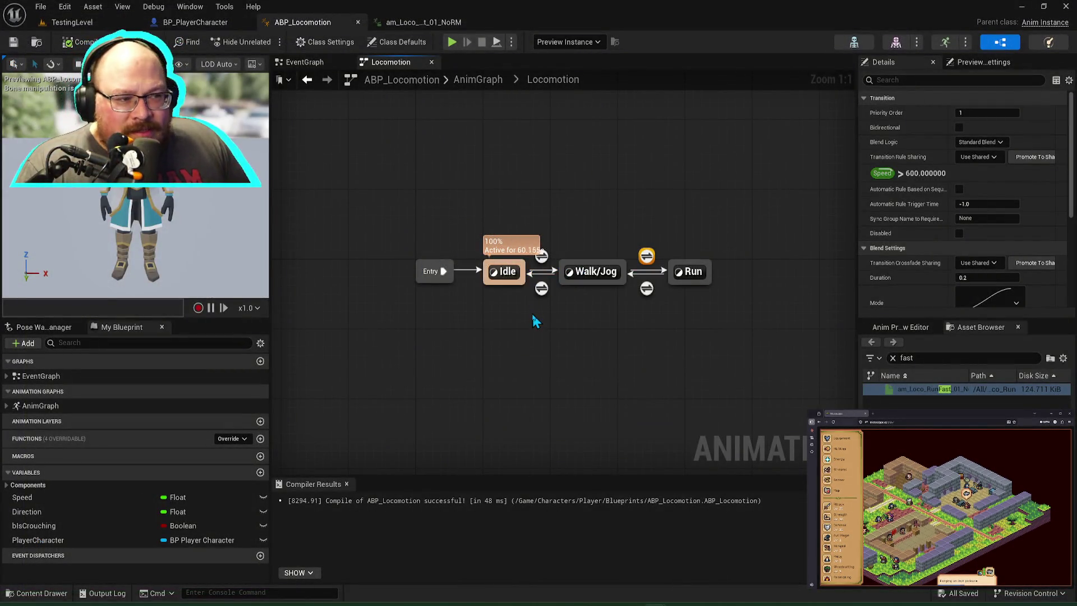
pyautogui.click(513, 285)
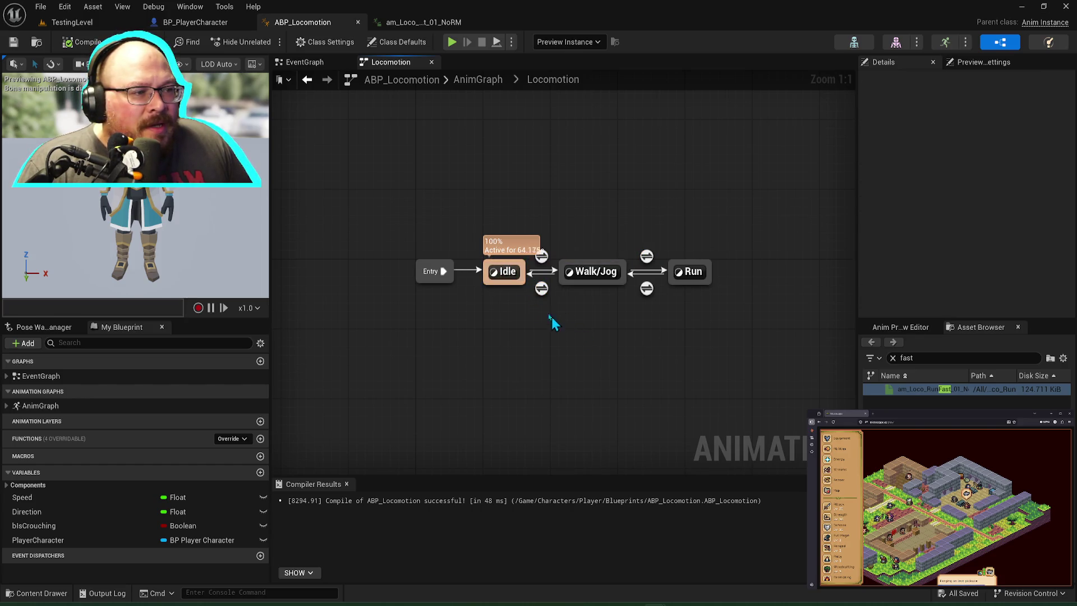
pyautogui.keyDown('alt'); pyautogui.click(443, 271); pyautogui.keyUp('alt')
# Step: Move the old Idle, Walk/Jog and Run states up out of the way
pyautogui.moveTo(480, 247); pyautogui.dragTo(737, 318)
pyautogui.moveTo(691, 271)
pyautogui.mouseDown()
pyautogui.moveTo(680, 210)
pyautogui.moveTo(649, 158)
pyautogui.mouseUp()
pyautogui.click(650, 268)
# Step: Add a new Idle/Walk/Jog state wired from Entry and open its graph
pyautogui.moveTo(443, 271); pyautogui.dragTo(498, 278)
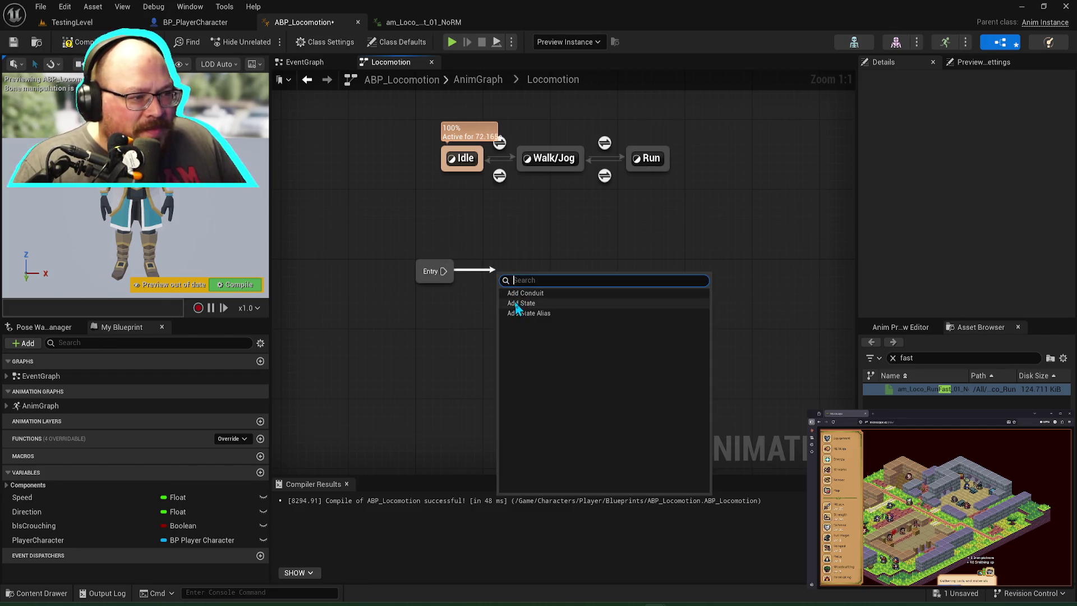
pyautogui.click(515, 302)
pyautogui.write('ID')
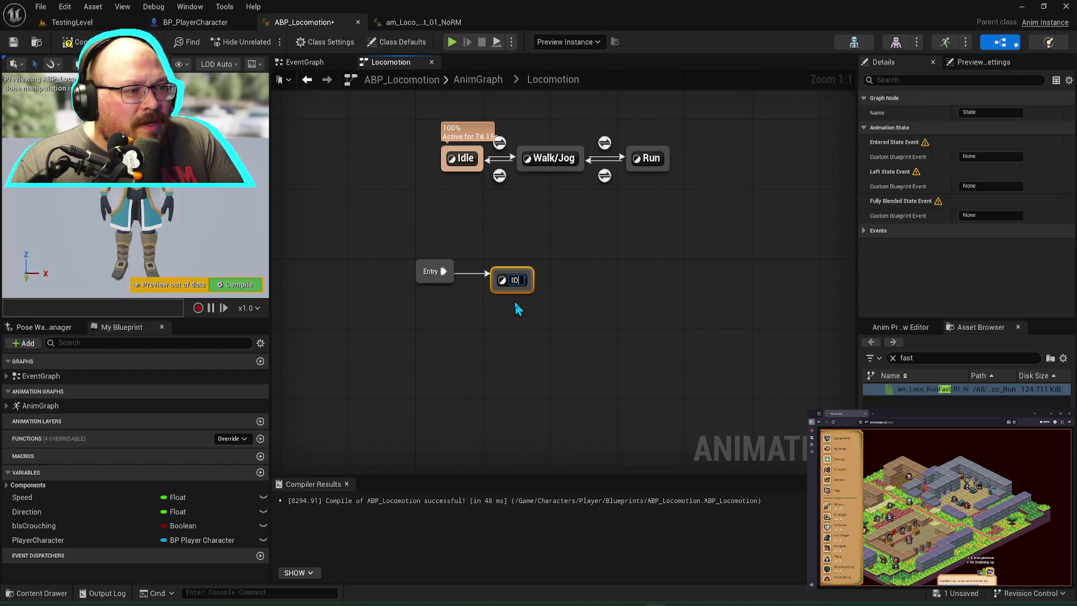
pyautogui.write('leIdle/W')
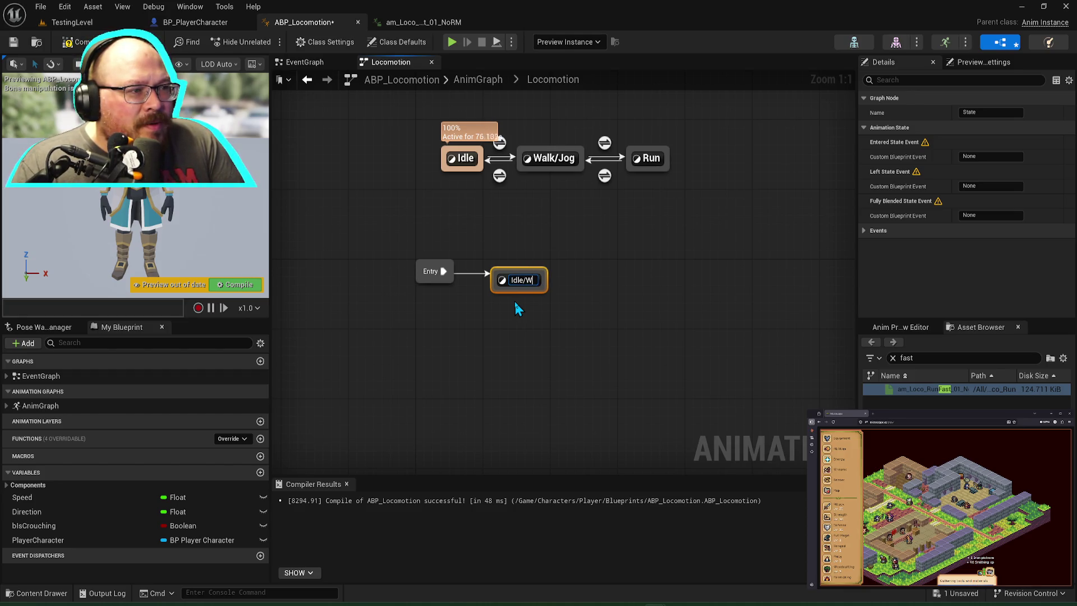
pyautogui.write('alk/Jog')
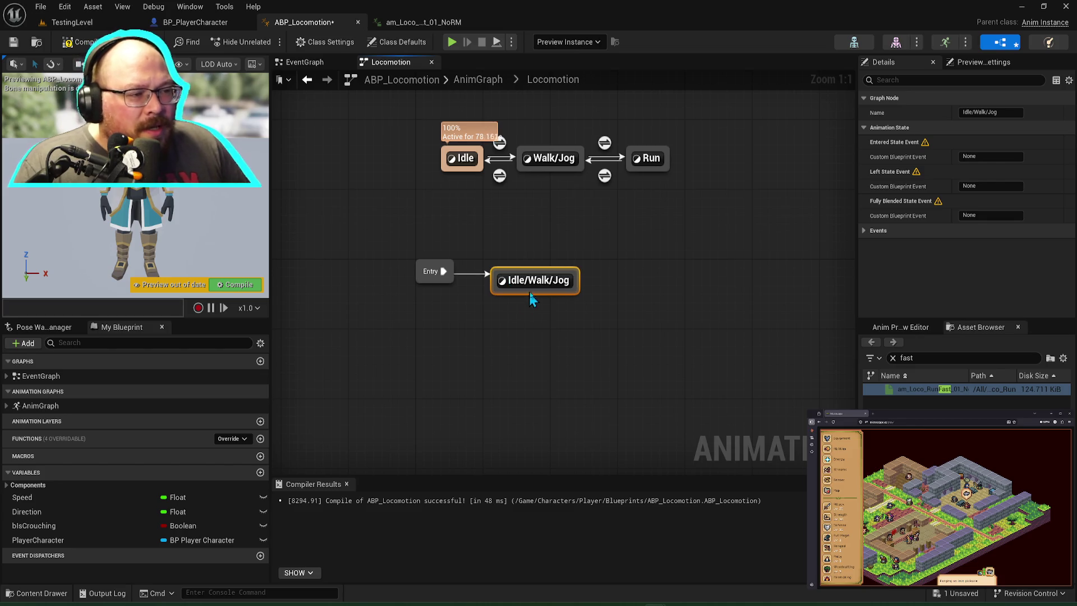
pyautogui.press('Return')
pyautogui.doubleClick(542, 280)
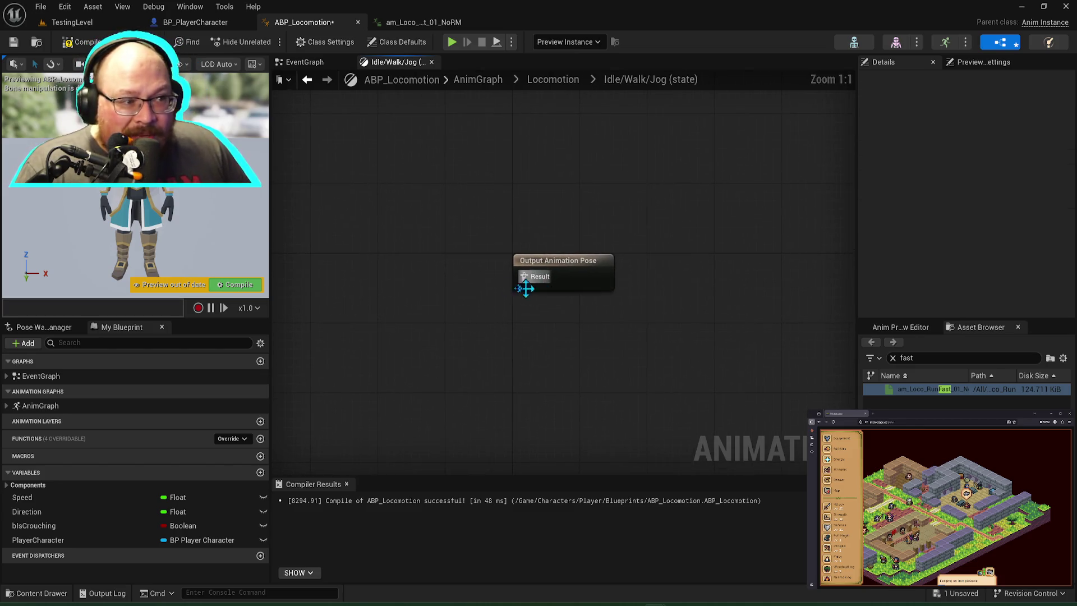
# Step: Feed the BS1D_Movement blendspace into the output pose, driven by the Speed variable
pyautogui.click(893, 358)
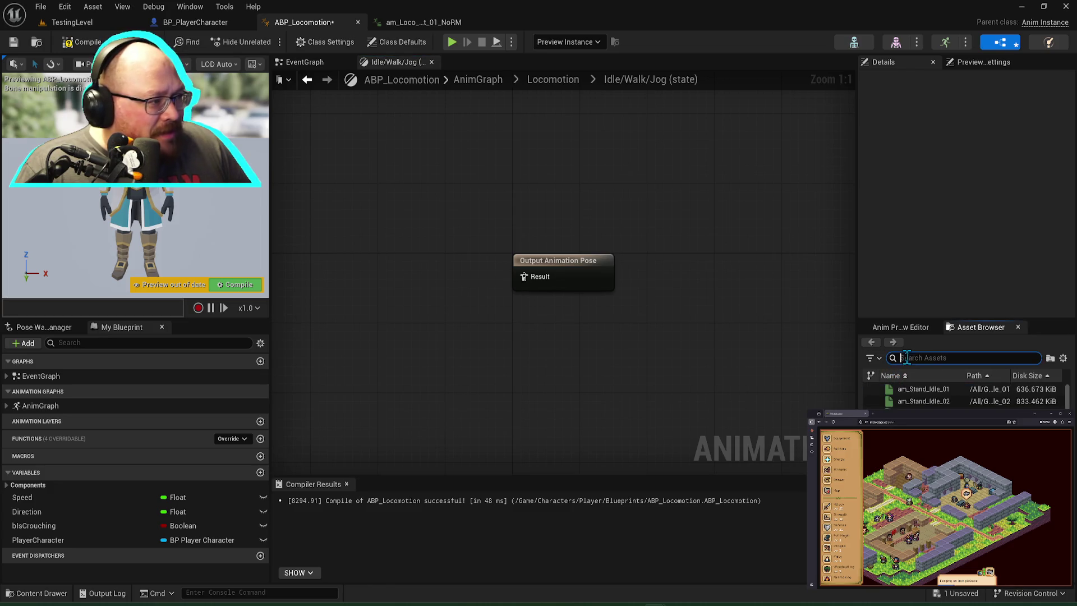
pyautogui.moveTo(925, 385)
pyautogui.mouseDown()
pyautogui.moveTo(697, 392)
pyautogui.moveTo(524, 276)
pyautogui.mouseUp()
pyautogui.moveTo(431, 267); pyautogui.dragTo(602, 309)
pyautogui.press('q')
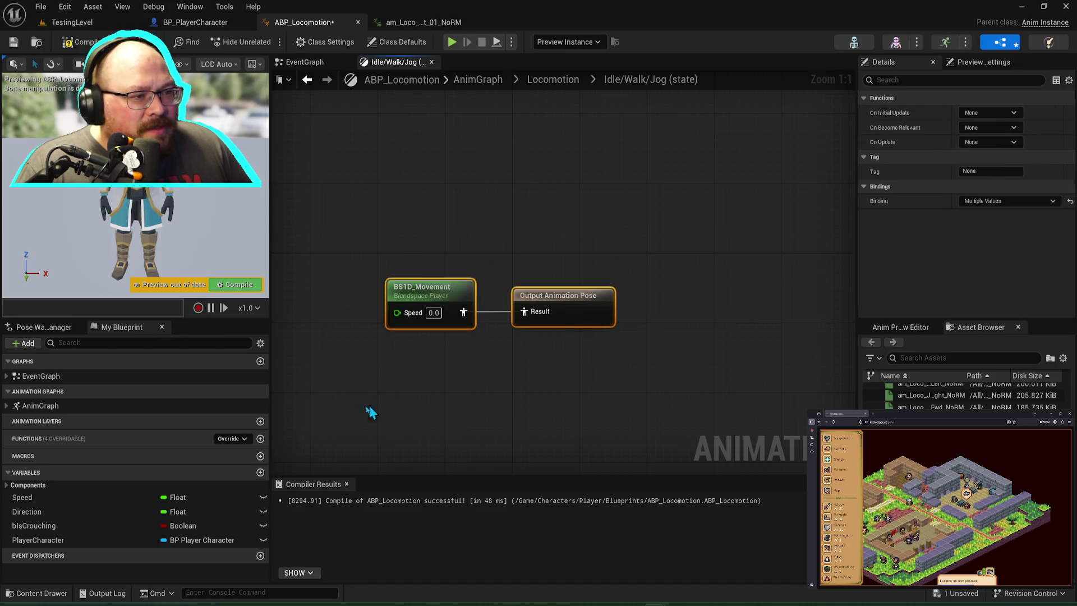
pyautogui.moveTo(48, 502)
pyautogui.mouseDown()
pyautogui.moveTo(393, 298)
pyautogui.moveTo(398, 312)
pyautogui.mouseUp()
pyautogui.moveTo(339, 272); pyautogui.dragTo(593, 311)
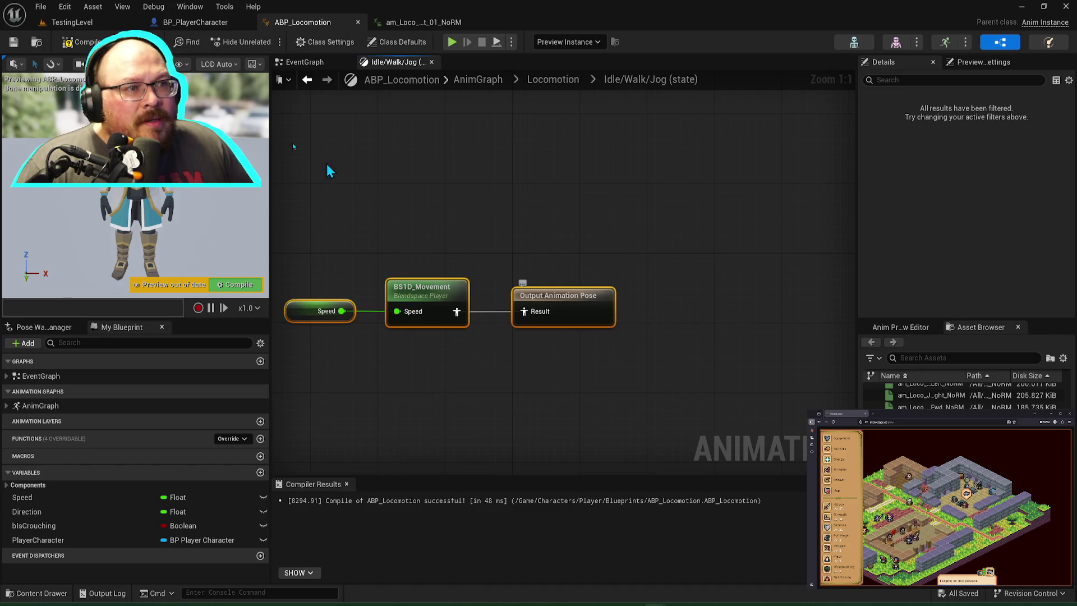
# Step: Compile the animation blueprint and start a play-test in TestingLevel
pyautogui.click(84, 43)
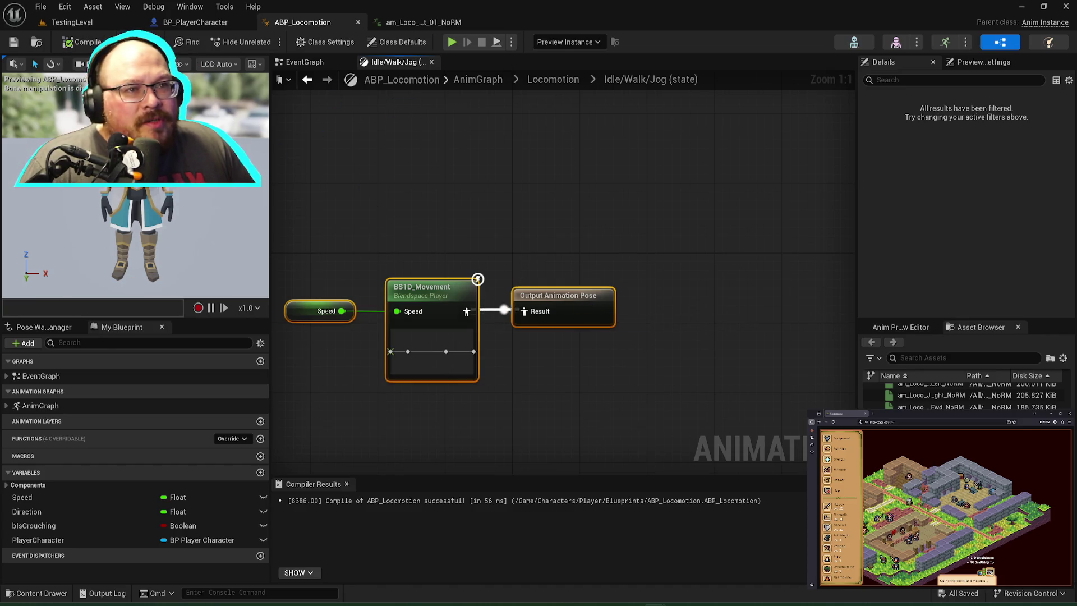
pyautogui.click(72, 21)
pyautogui.click(263, 41)
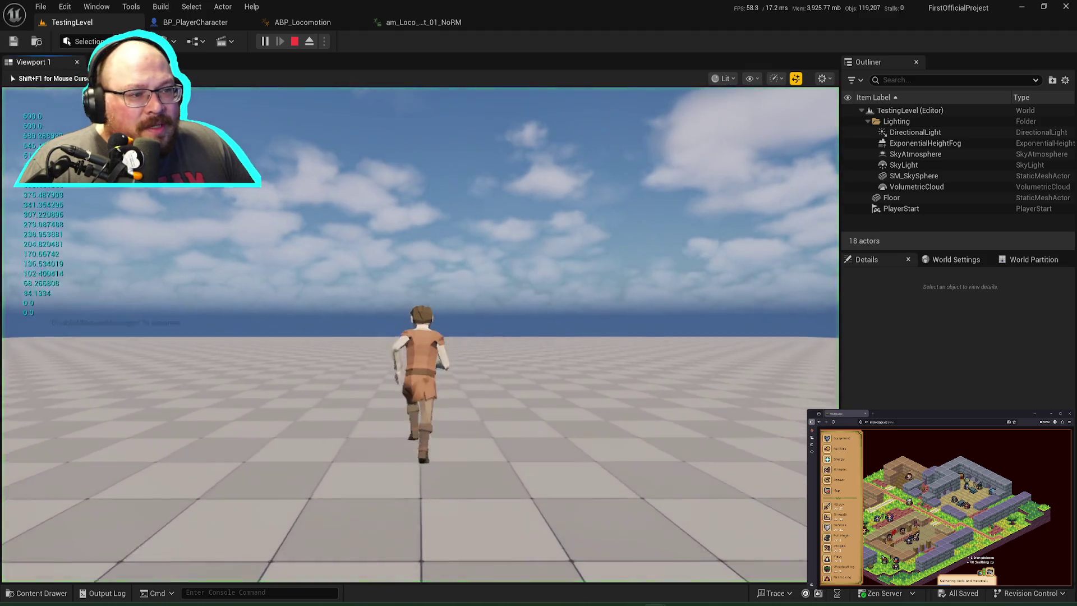
# Step: Run the character in all directions, releasing sprint to drop speed from 1200 to 600
pyautogui.press('s')
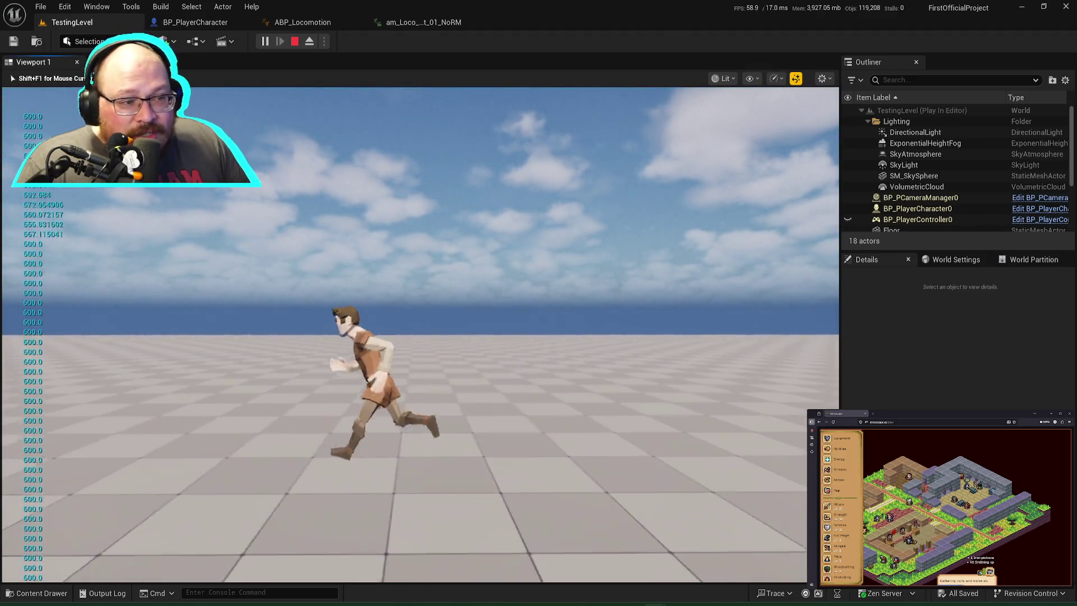
pyautogui.press('w')
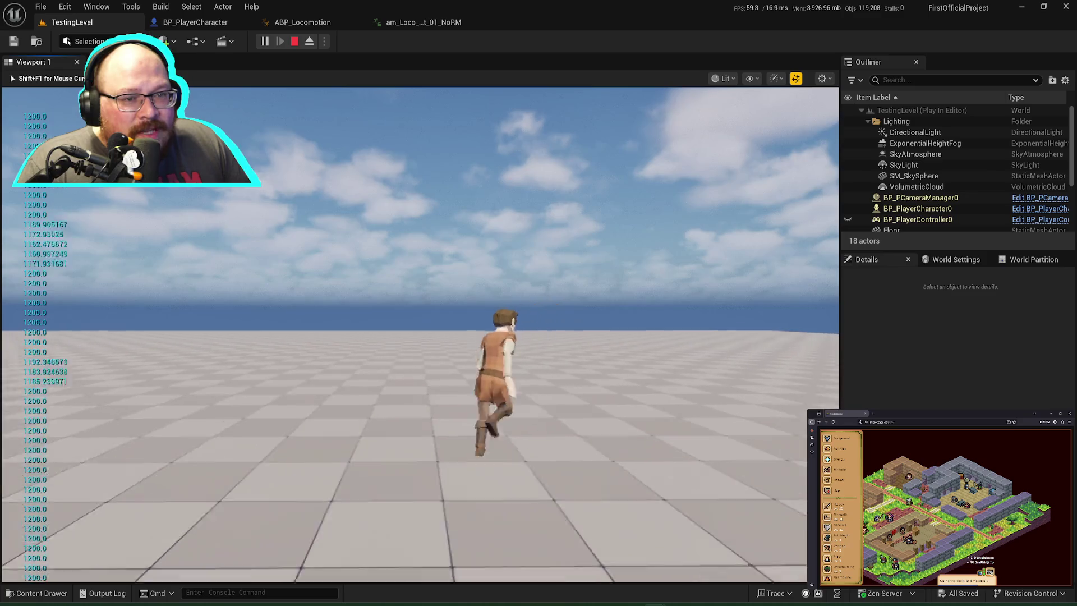
pyautogui.press('s')
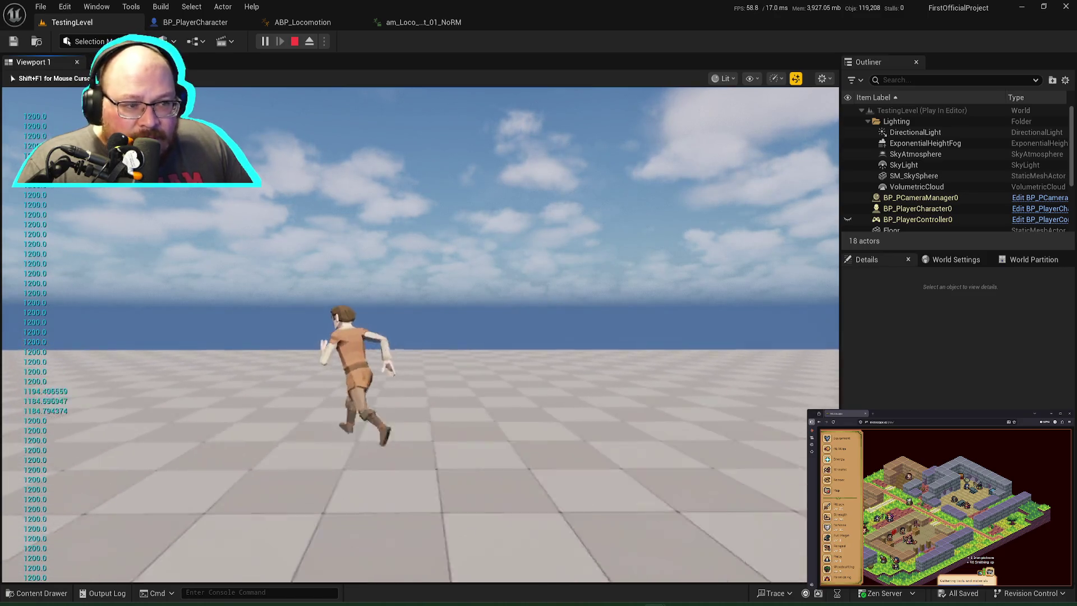
pyautogui.press('d')
pyautogui.press('a')
pyautogui.press('d')
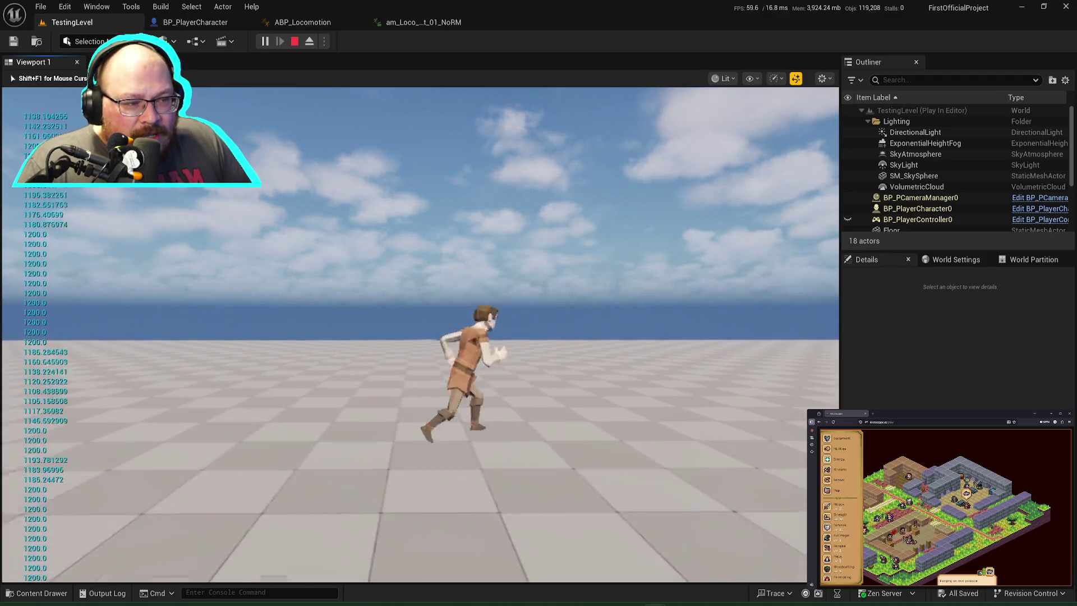
pyautogui.press('s')
pyautogui.press('a')
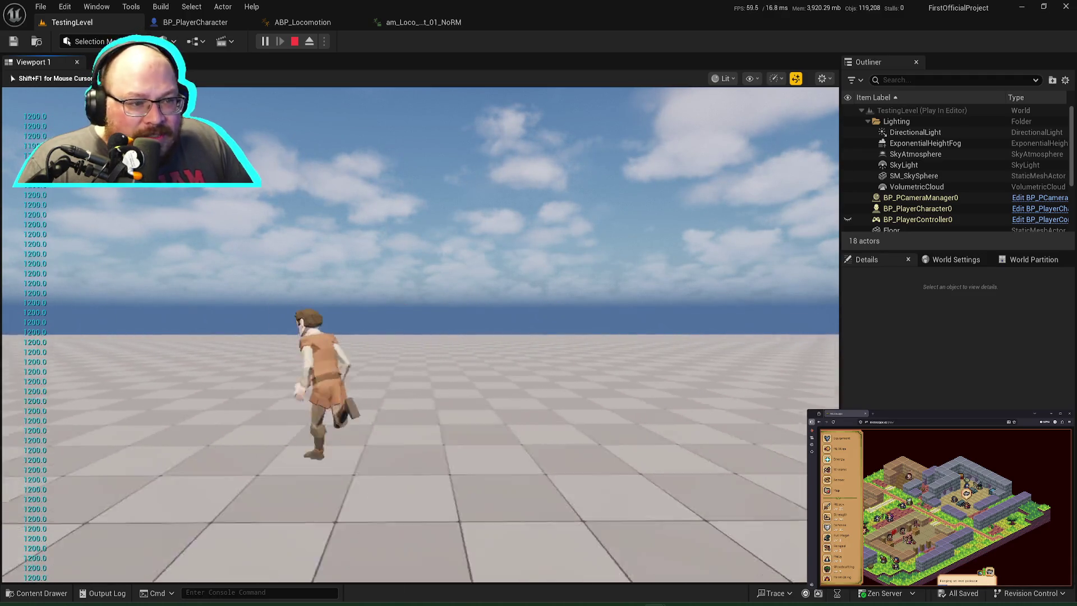
pyautogui.press('d')
pyautogui.press('s')
pyautogui.press('a')
pyautogui.press('shift')
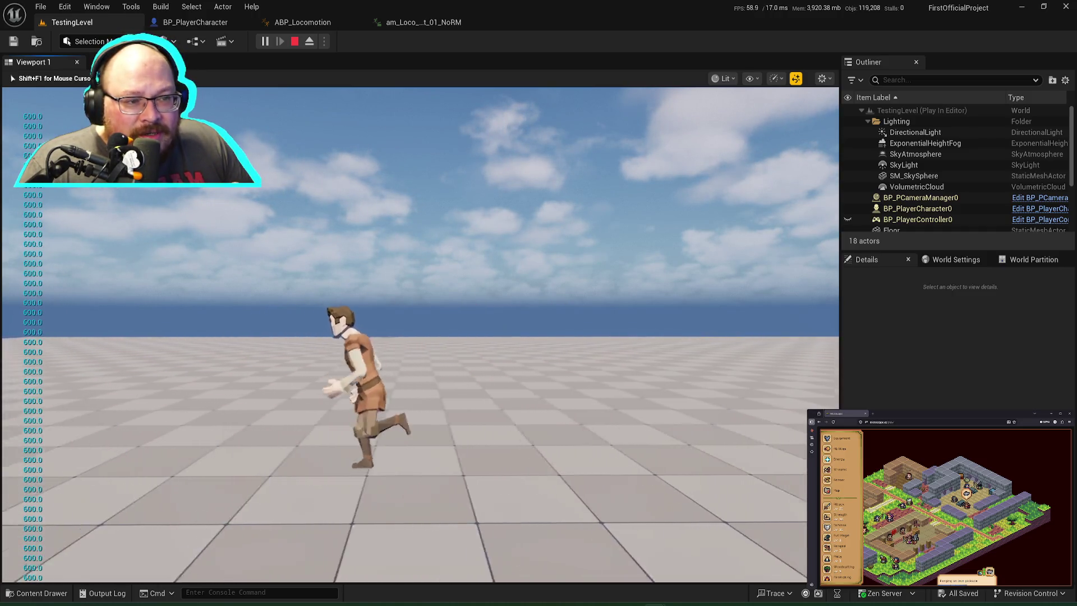
# Step: Stop the play test and return to the editor
pyautogui.hotkey('shift', 'F1')
pyautogui.press('Escape')
pyautogui.click(382, 129)
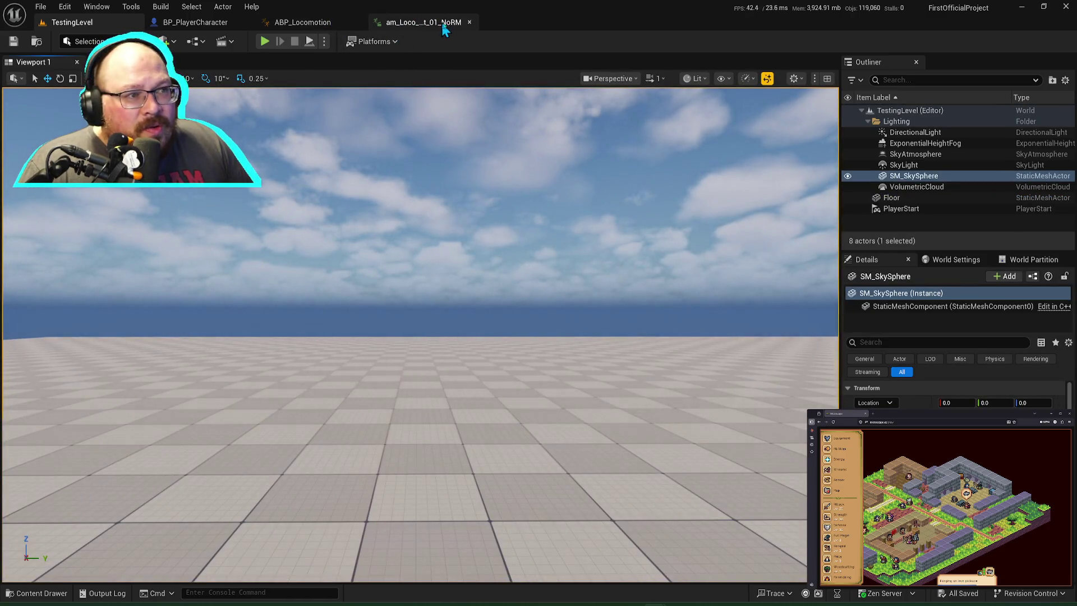
# Step: In ABP_Locomotion's Locomotion graph, add a new state via a transition from Idle/Walk/Jog
pyautogui.click(314, 23)
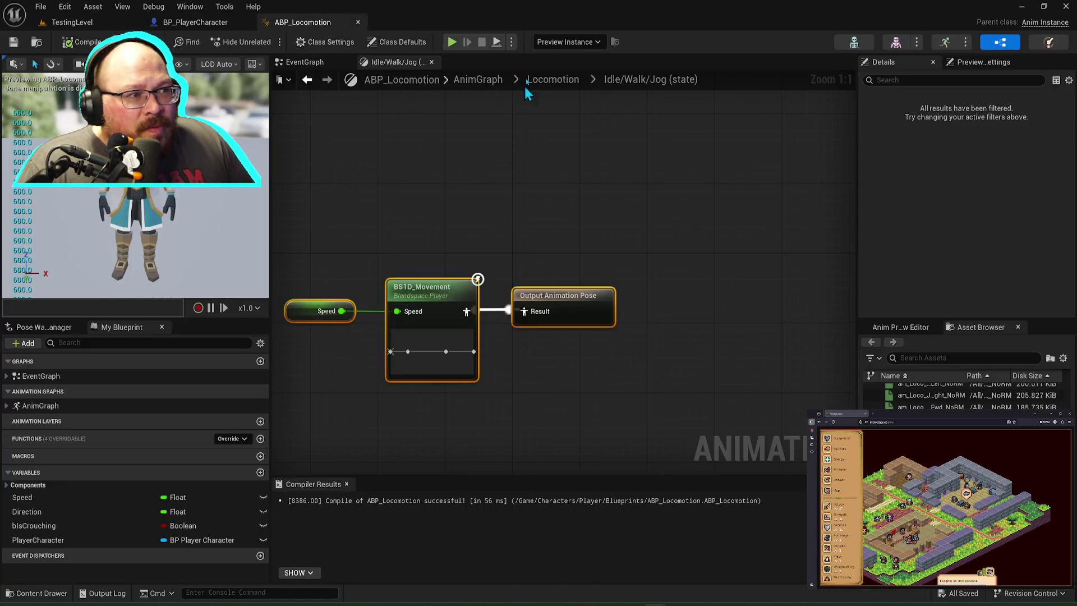
pyautogui.click(554, 79)
pyautogui.moveTo(498, 350); pyautogui.dragTo(556, 338)
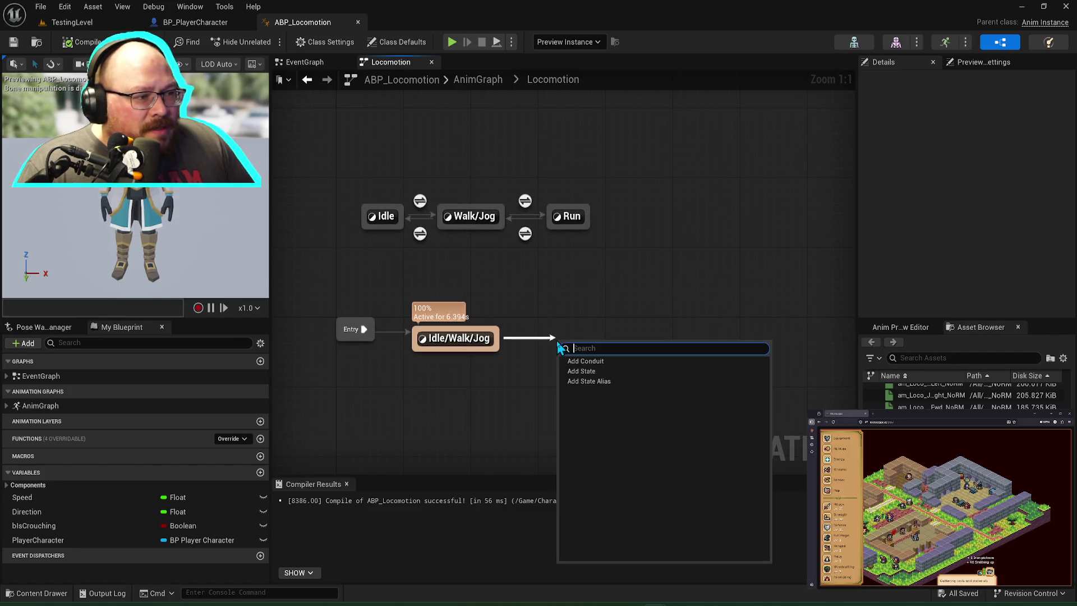
pyautogui.click(588, 371)
pyautogui.write('Ru')
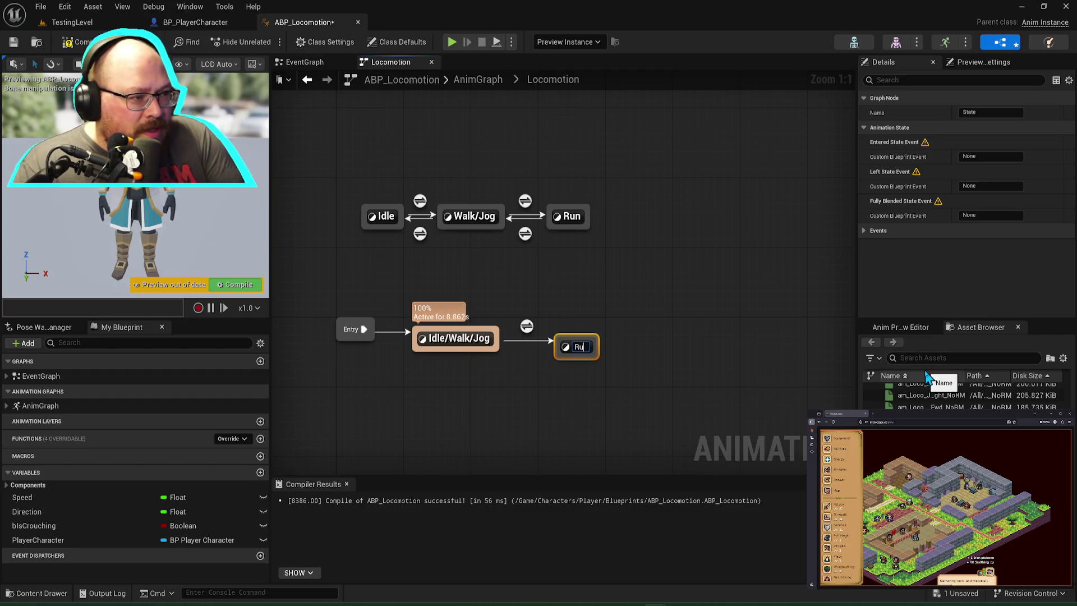
pyautogui.hotkey('ctrl', 'a')
pyautogui.write('Ru')
pyautogui.press('Escape')
# Step: Look inside the existing Run state and begin renaming it
pyautogui.click(568, 216)
pyautogui.doubleClick(568, 216)
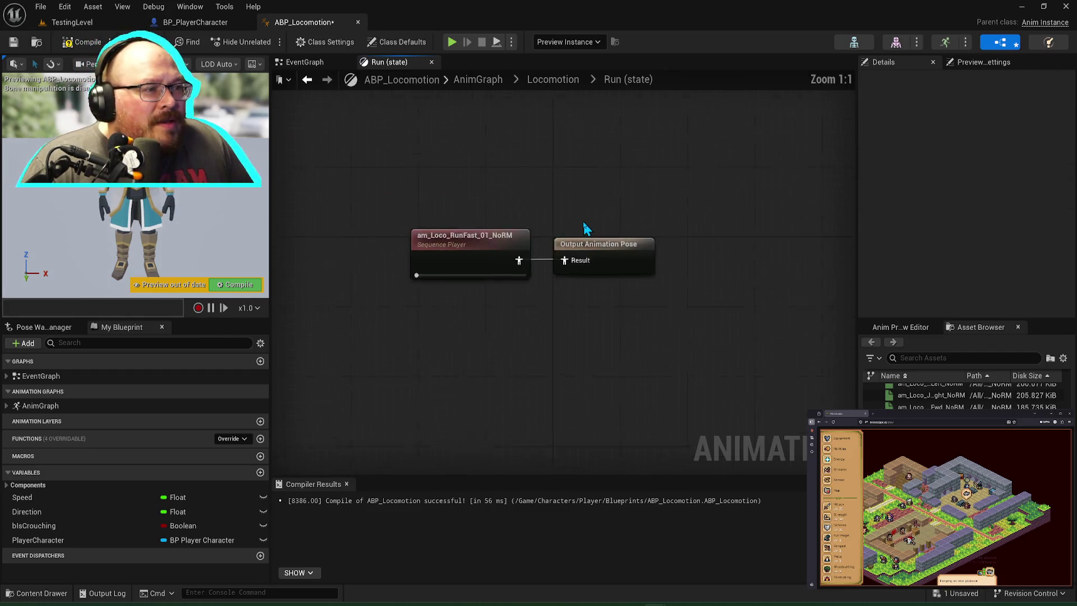
pyautogui.click(565, 88)
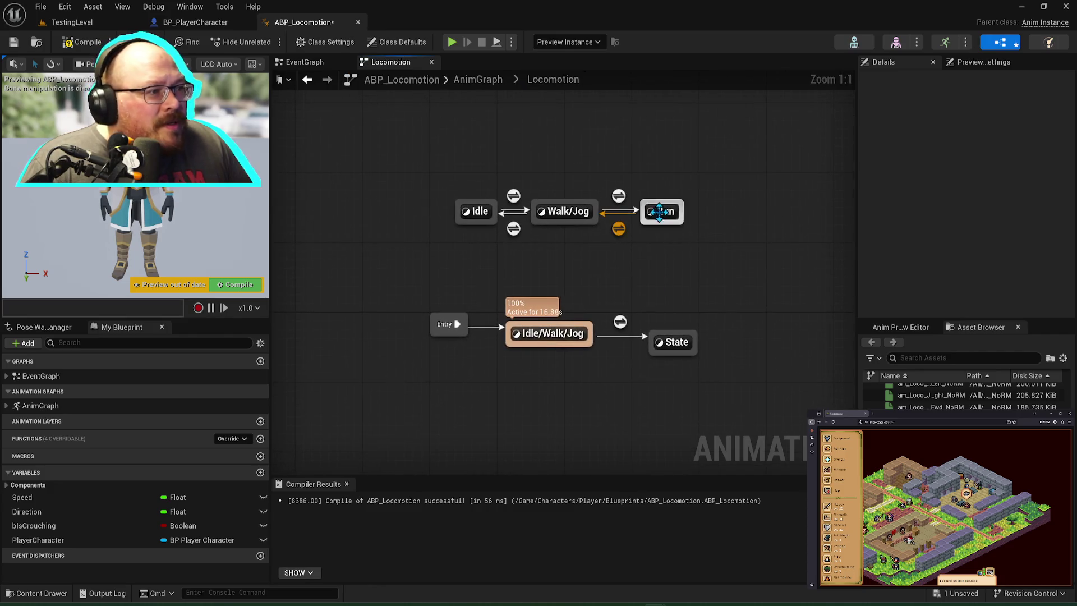
pyautogui.click(666, 211)
pyautogui.click(666, 212)
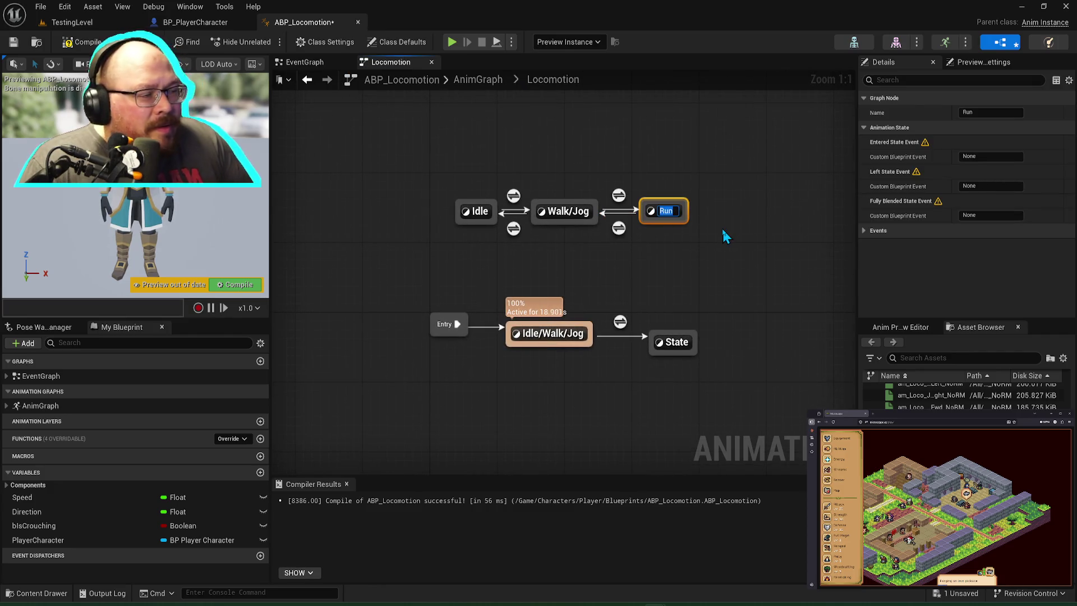
pyautogui.click(688, 247)
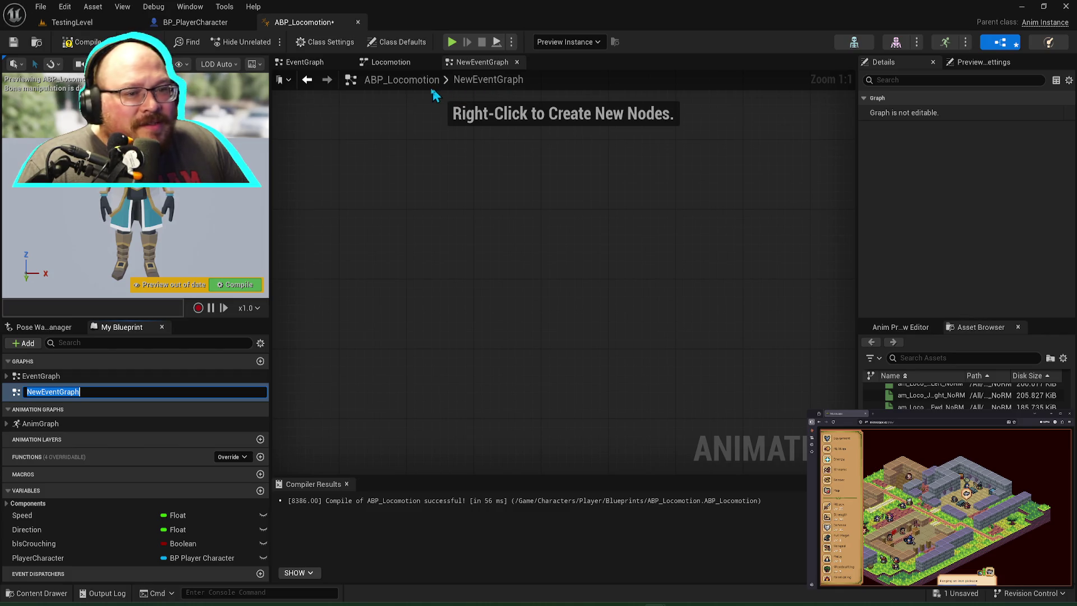
# Step: Delete the stray new event graph from the blueprint
pyautogui.click(67, 392)
pyautogui.click(68, 392)
pyautogui.press('BackSpace')
pyautogui.click(40, 424)
pyautogui.click(56, 391)
pyautogui.press('Delete')
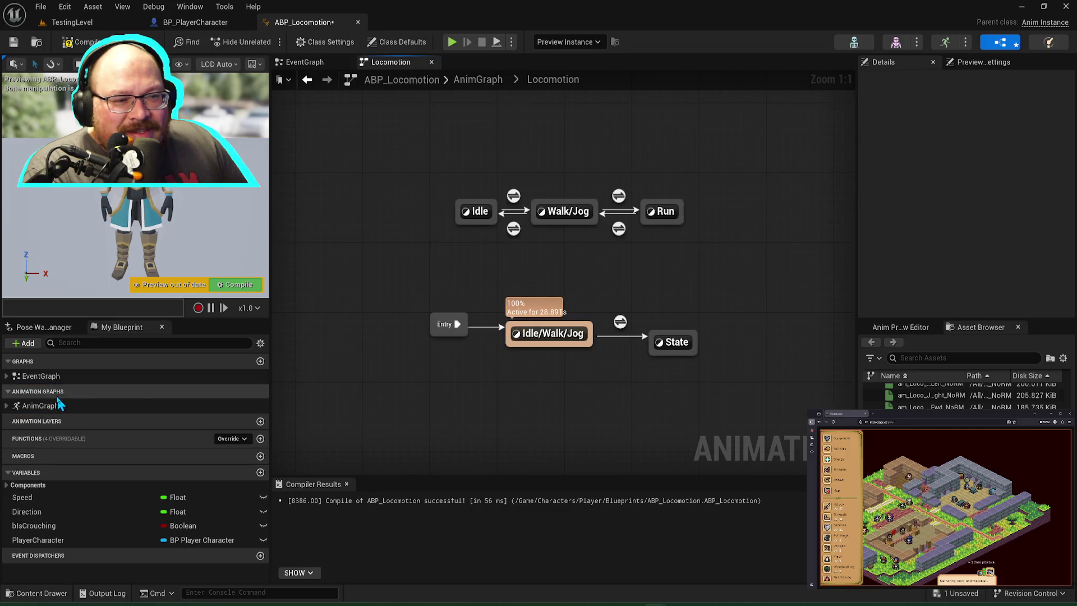
# Step: Rename the old Run state to Running
pyautogui.click(662, 210)
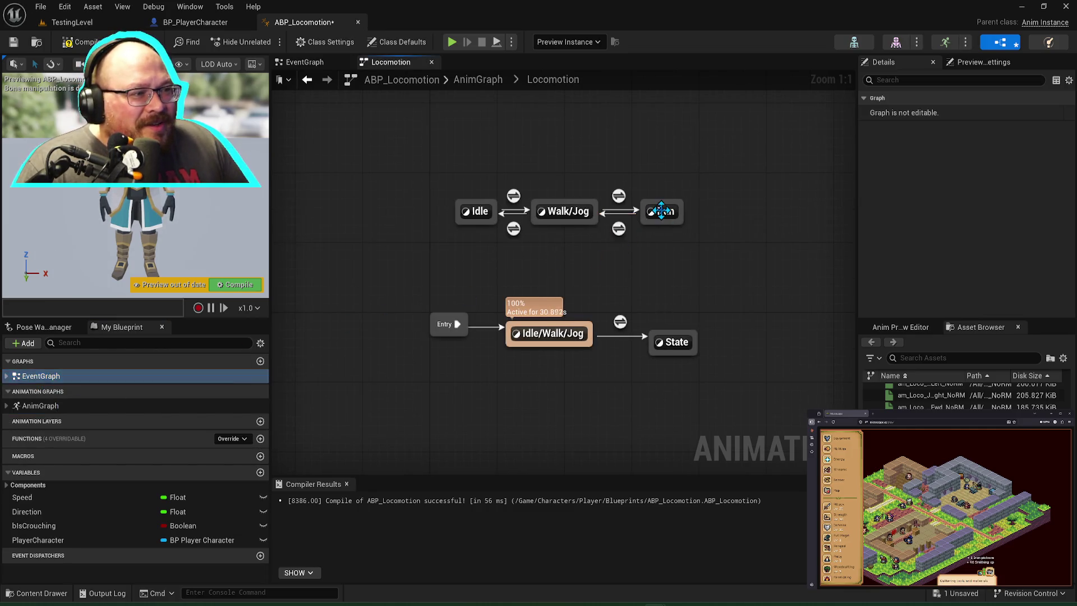
pyautogui.click(662, 210)
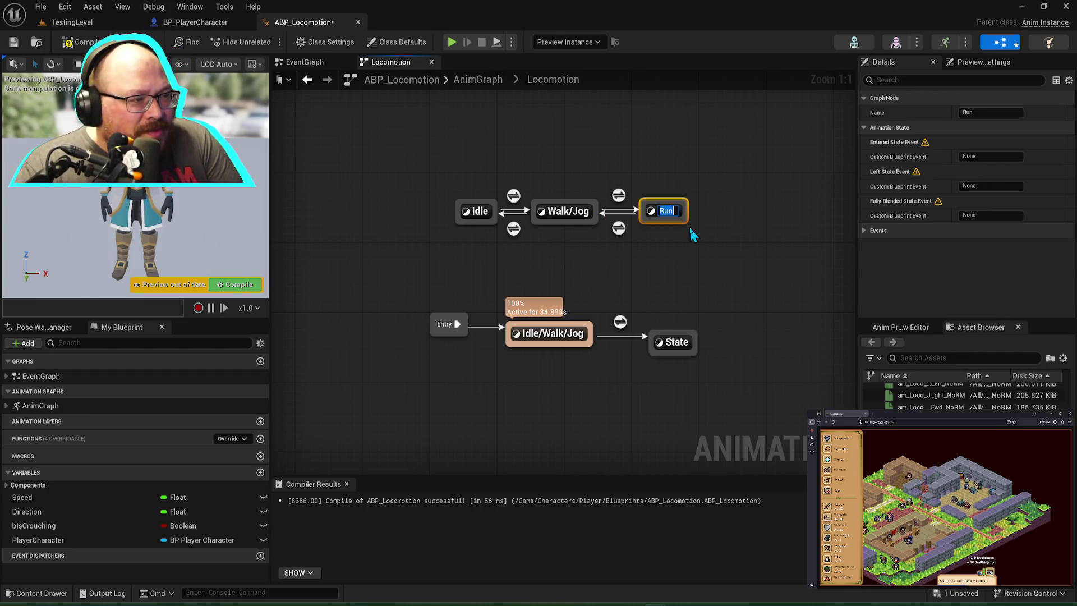
pyautogui.write('ning')
pyautogui.press('Return')
# Step: Name the new state Run and move it closer to Idle/Walk/Jog
pyautogui.click(685, 349)
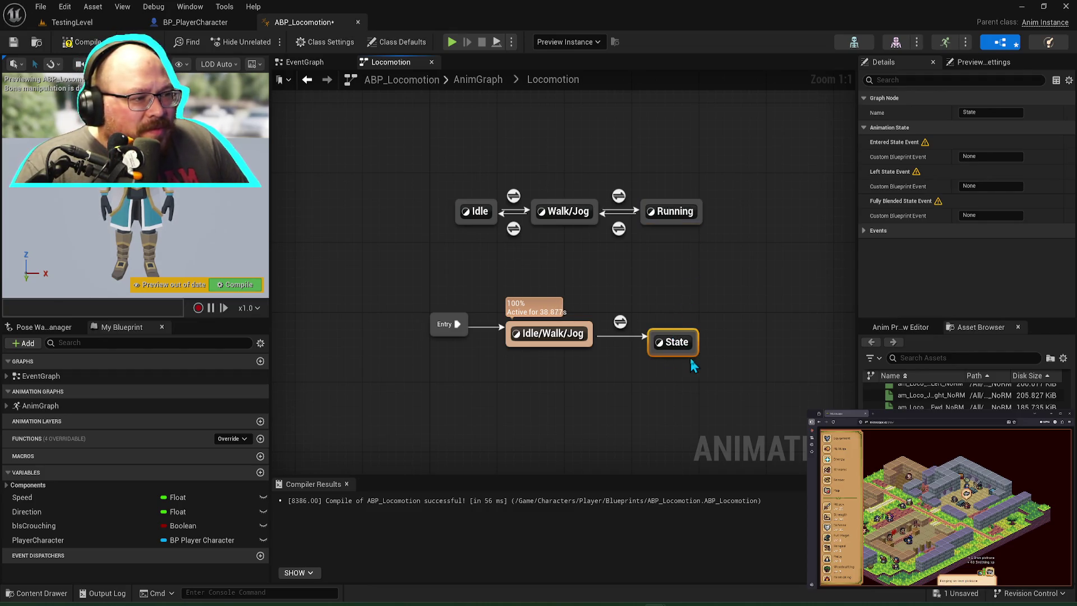
pyautogui.press('F2')
pyautogui.write('Run')
pyautogui.press('Return')
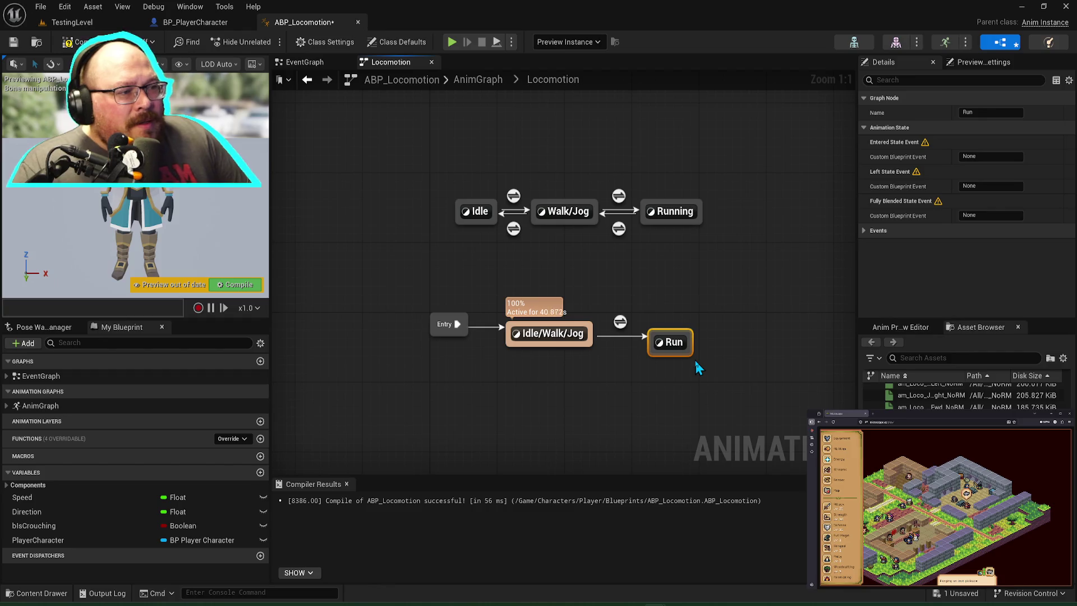
pyautogui.moveTo(673, 356); pyautogui.dragTo(570, 348)
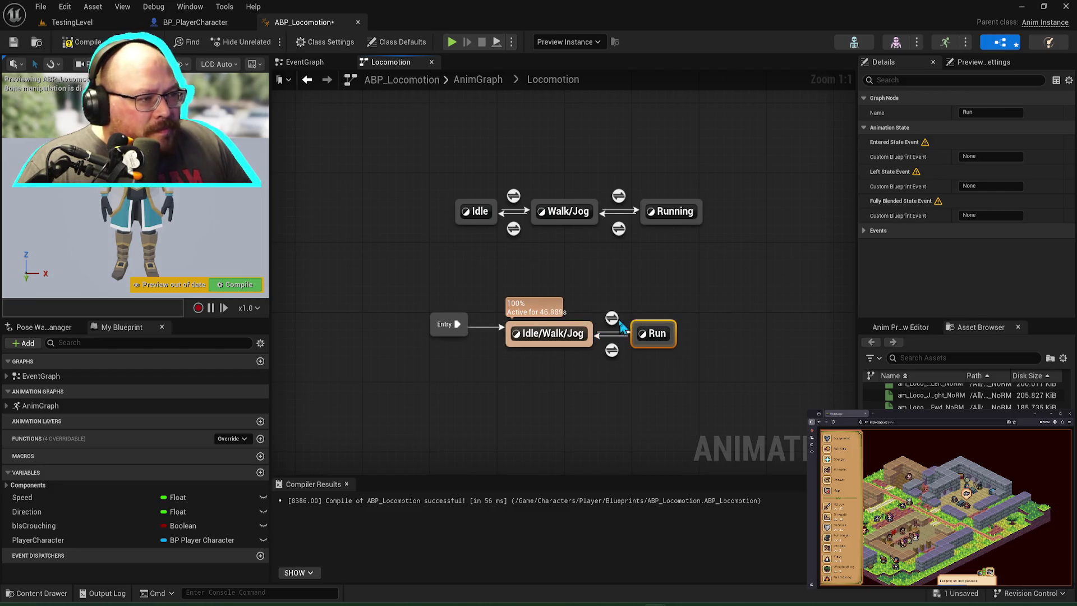
# Step: Search 'fast' and wire am_Loco_RunFast_01_NoRM into the Run state's output pose, then compile
pyautogui.doubleClick(655, 336)
pyautogui.click(934, 358)
pyautogui.write('fast')
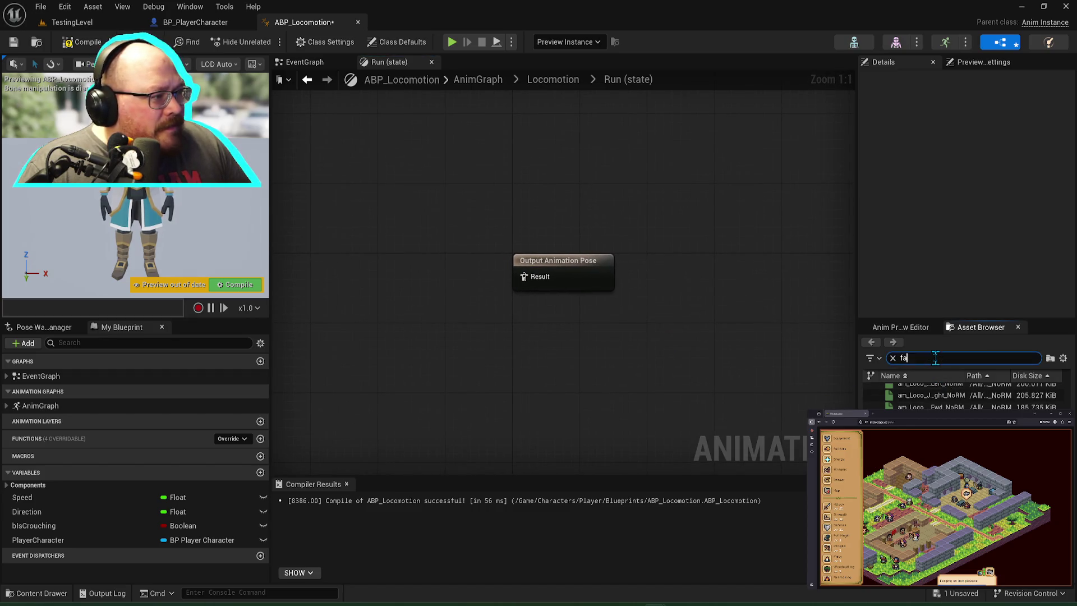
pyautogui.moveTo(945, 396)
pyautogui.mouseDown()
pyautogui.moveTo(833, 375)
pyautogui.moveTo(521, 276)
pyautogui.mouseUp()
pyautogui.hotkey('ctrl', 'a')
pyautogui.press('q')
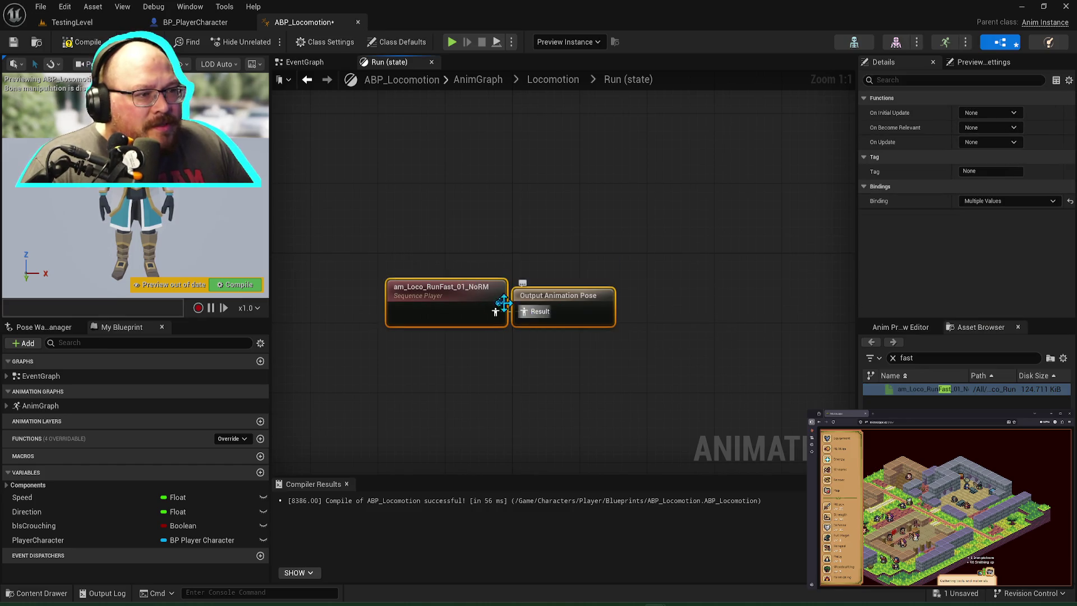
pyautogui.click(236, 285)
pyautogui.click(427, 295)
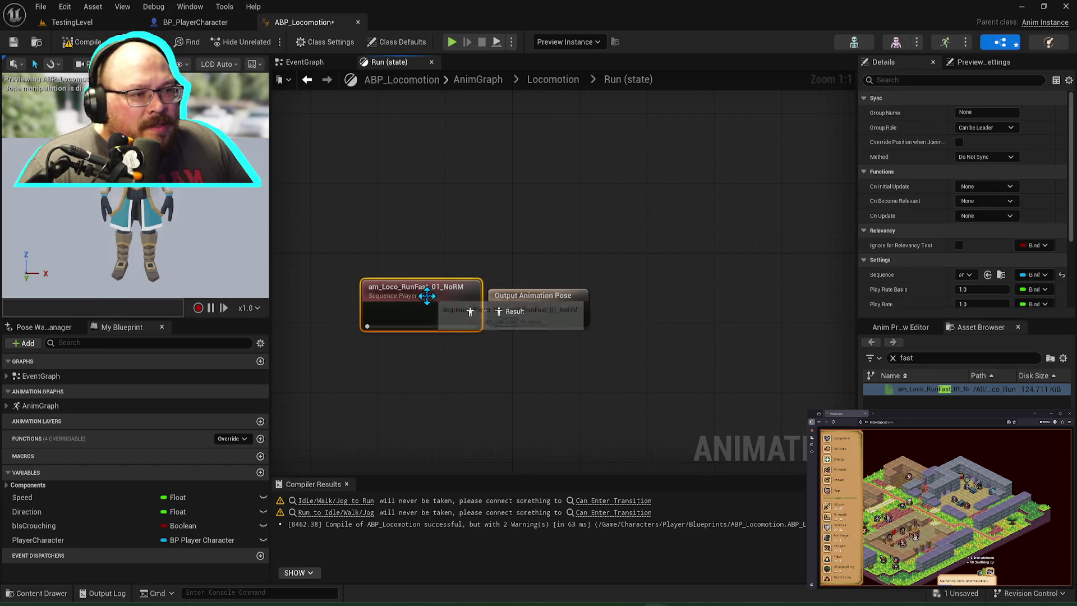
pyautogui.moveTo(539, 303); pyautogui.dragTo(556, 305)
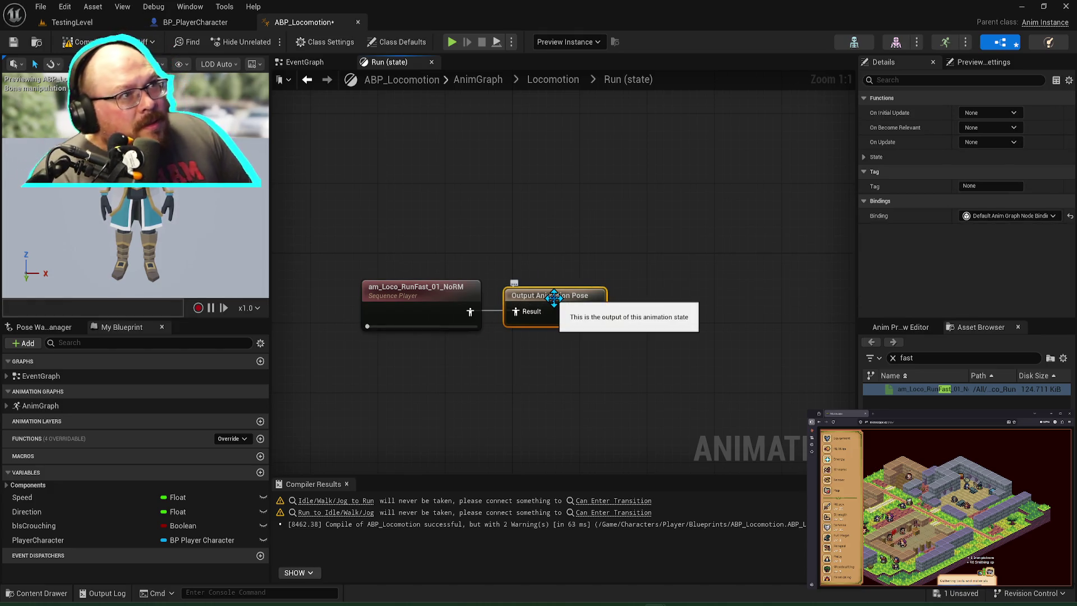
pyautogui.click(556, 89)
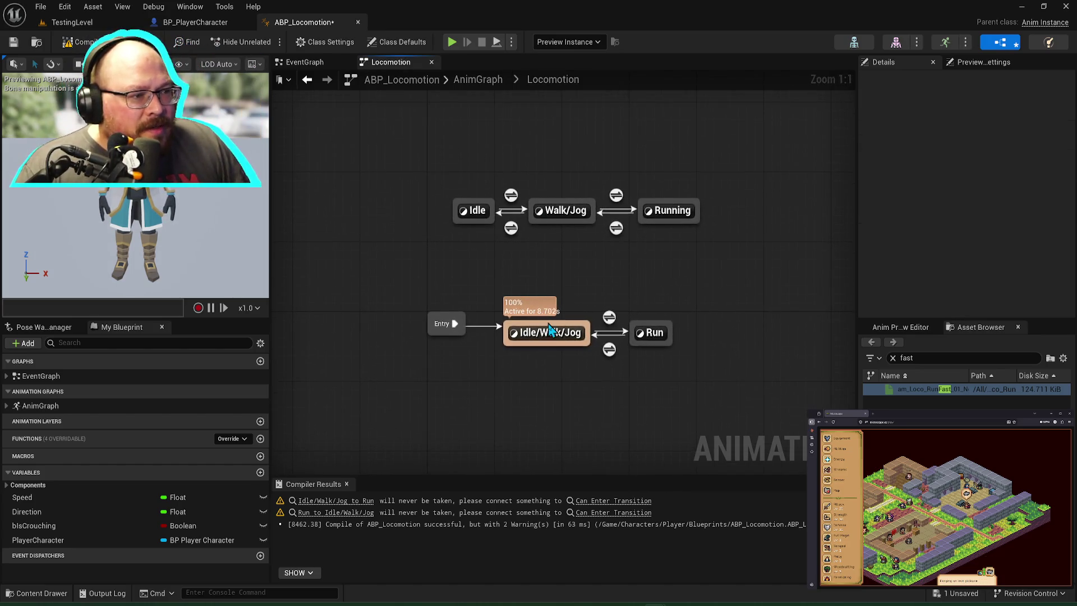
# Step: Build the Idle/Walk/Jog to Run rule: a Speed getter into Greater (>) feeding Can Enter Transition
pyautogui.doubleClick(550, 331)
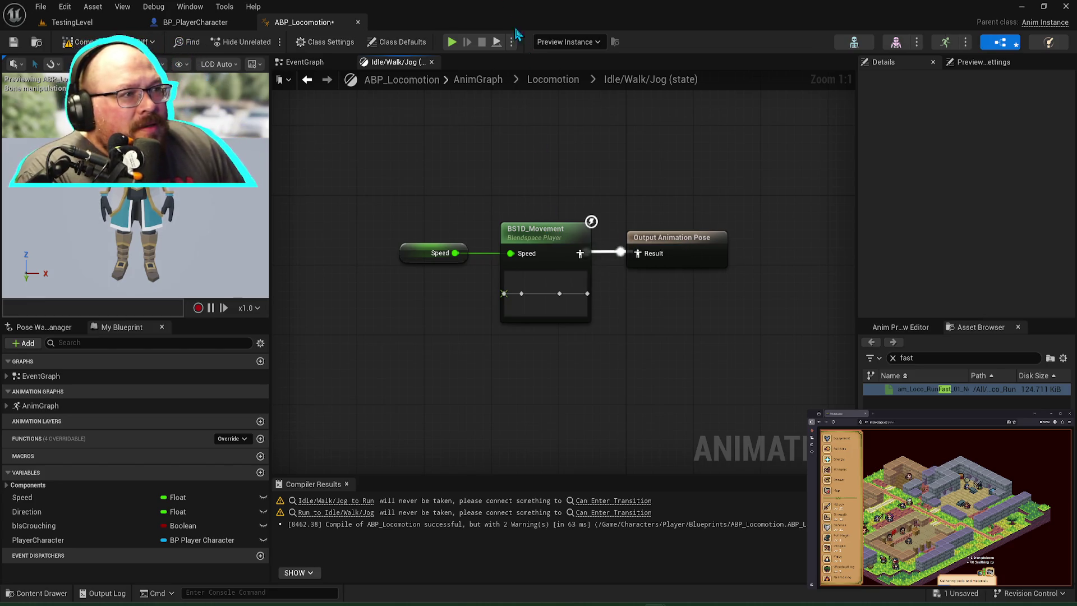
pyautogui.click(552, 79)
pyautogui.doubleClick(609, 317)
pyautogui.moveTo(46, 500)
pyautogui.mouseDown()
pyautogui.moveTo(431, 307)
pyautogui.moveTo(386, 281)
pyautogui.moveTo(511, 269)
pyautogui.moveTo(443, 274)
pyautogui.mouseUp()
pyautogui.click(387, 285)
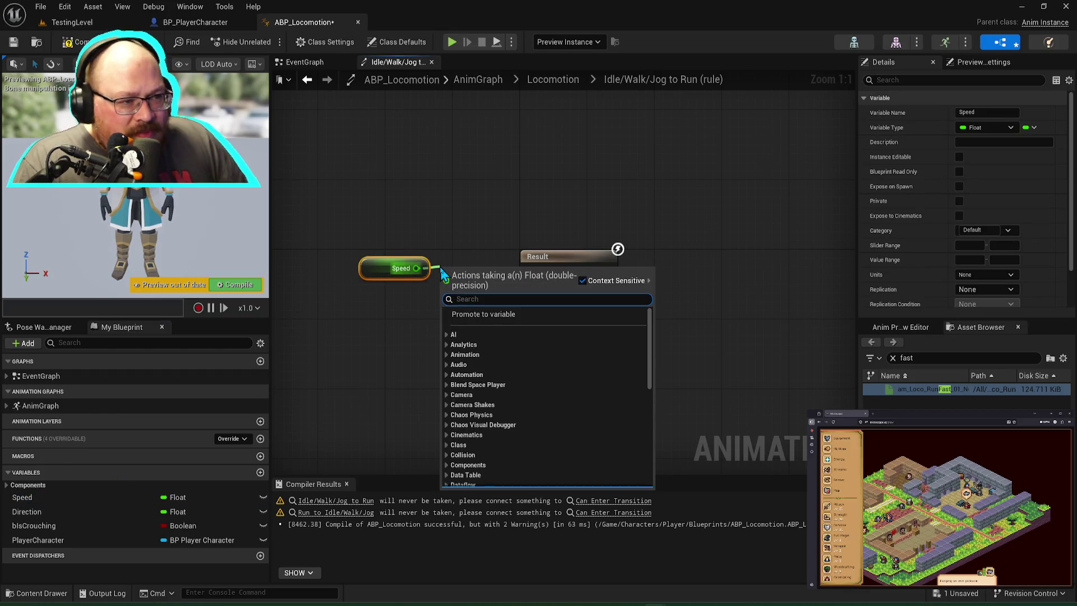
pyautogui.write('great')
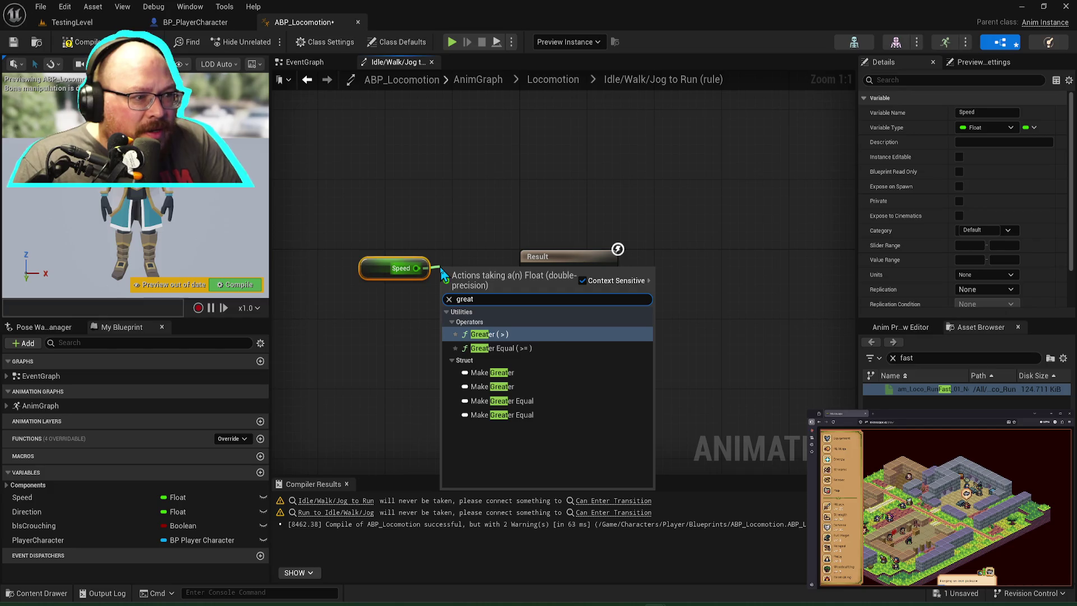
pyautogui.press('Return')
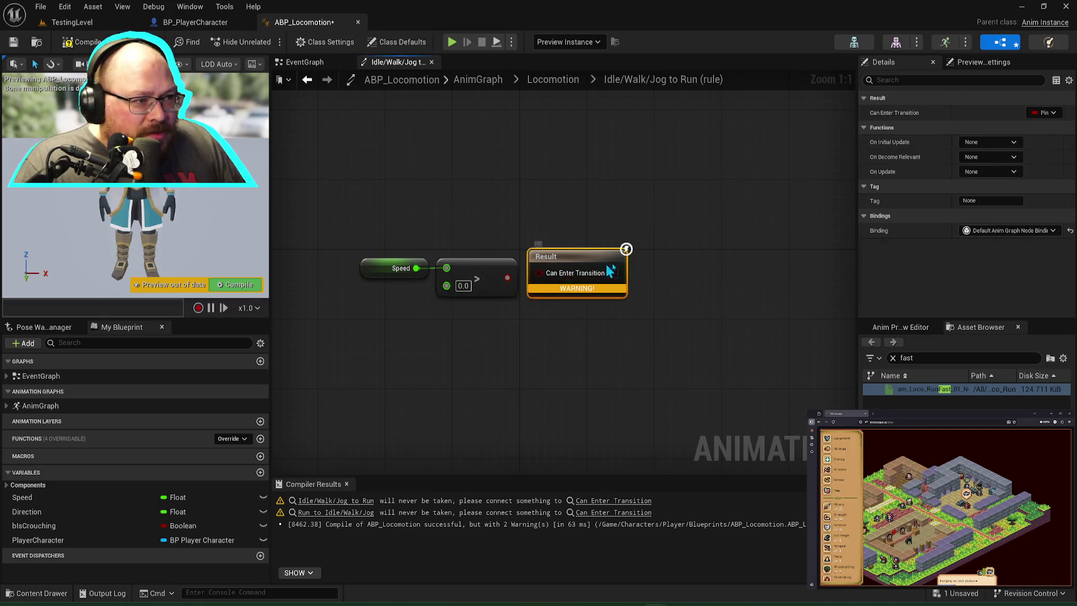
pyautogui.moveTo(508, 278); pyautogui.dragTo(588, 272)
# Step: Set the comparison threshold to 600.0, then save and compile the blueprint
pyautogui.click(464, 285)
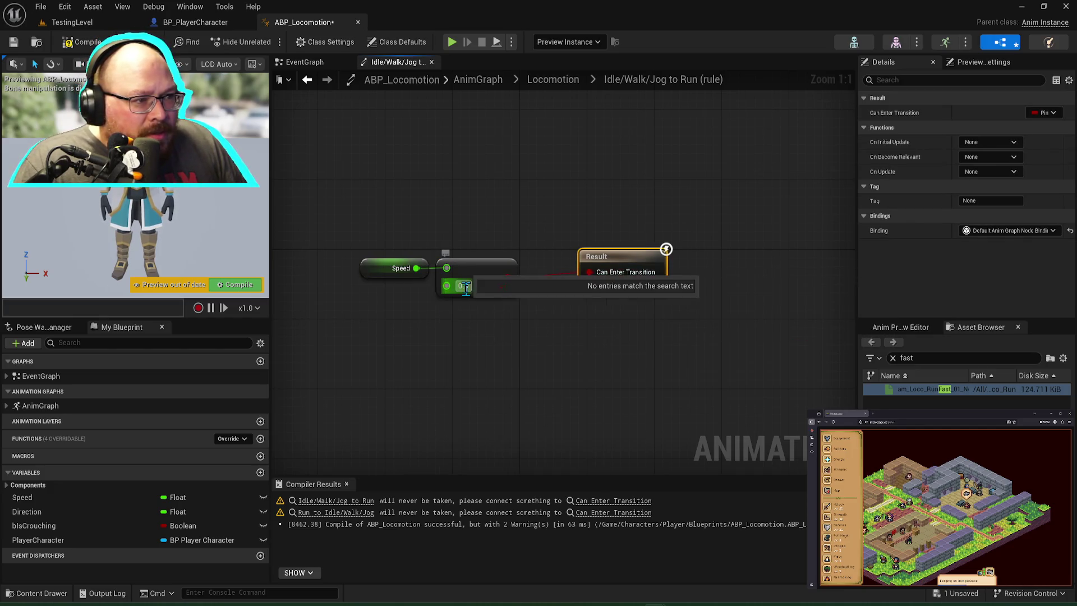
pyautogui.write('600.')
pyautogui.click(496, 302)
pyautogui.hotkey('ctrl', 's')
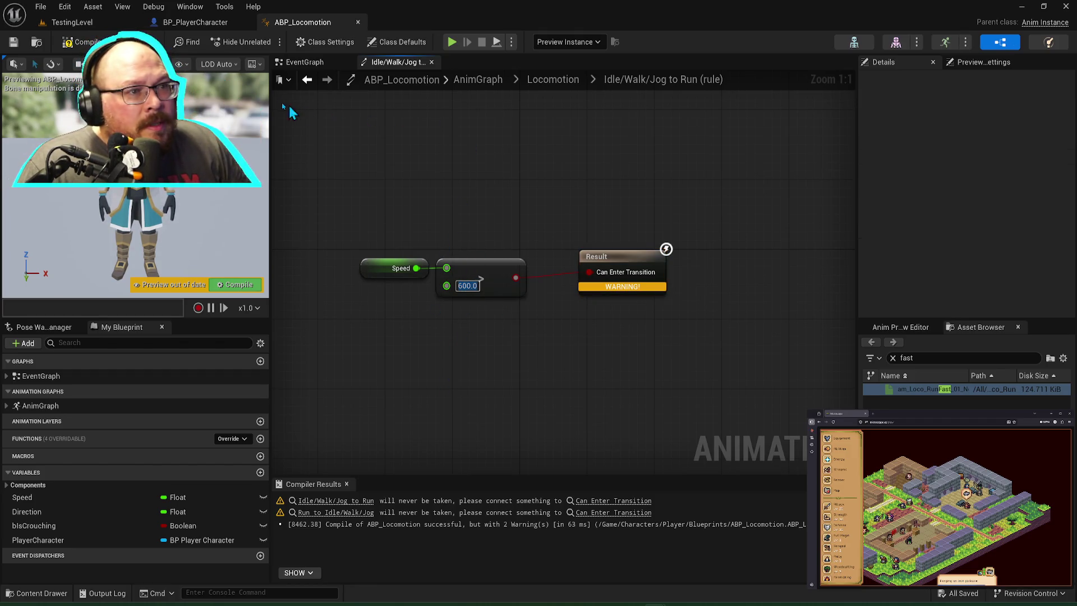
pyautogui.click(67, 44)
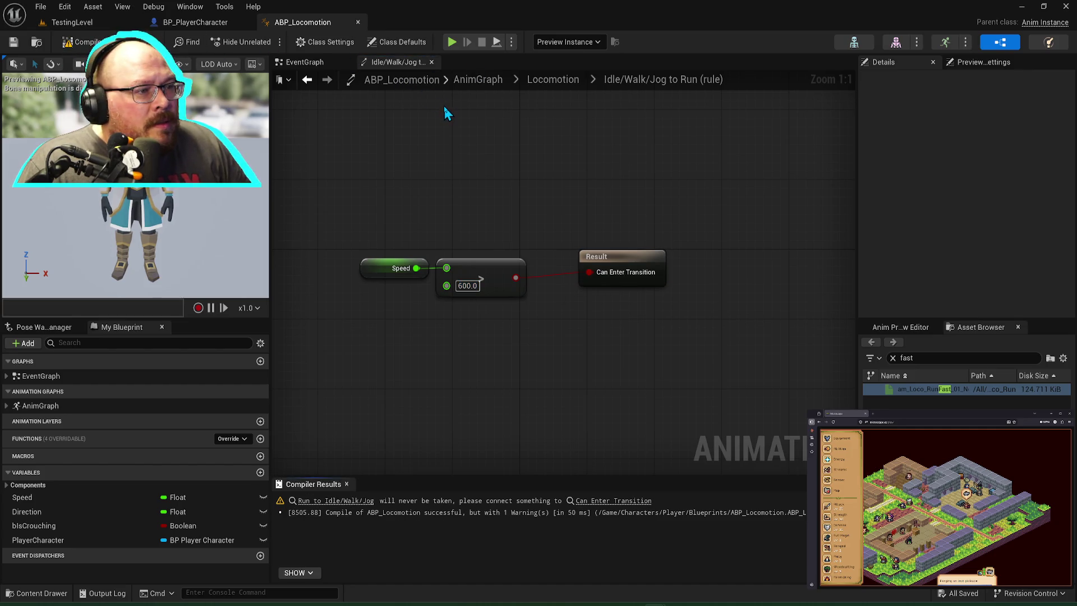
pyautogui.moveTo(354, 216)
pyautogui.mouseDown()
pyautogui.moveTo(530, 294)
pyautogui.moveTo(496, 283)
pyautogui.mouseUp()
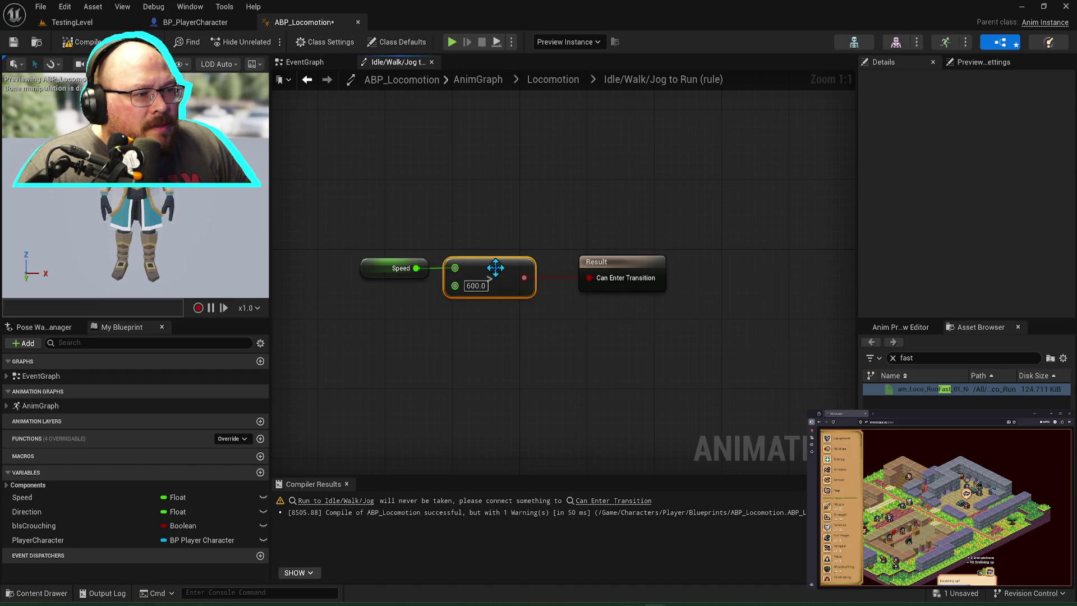
pyautogui.click(554, 79)
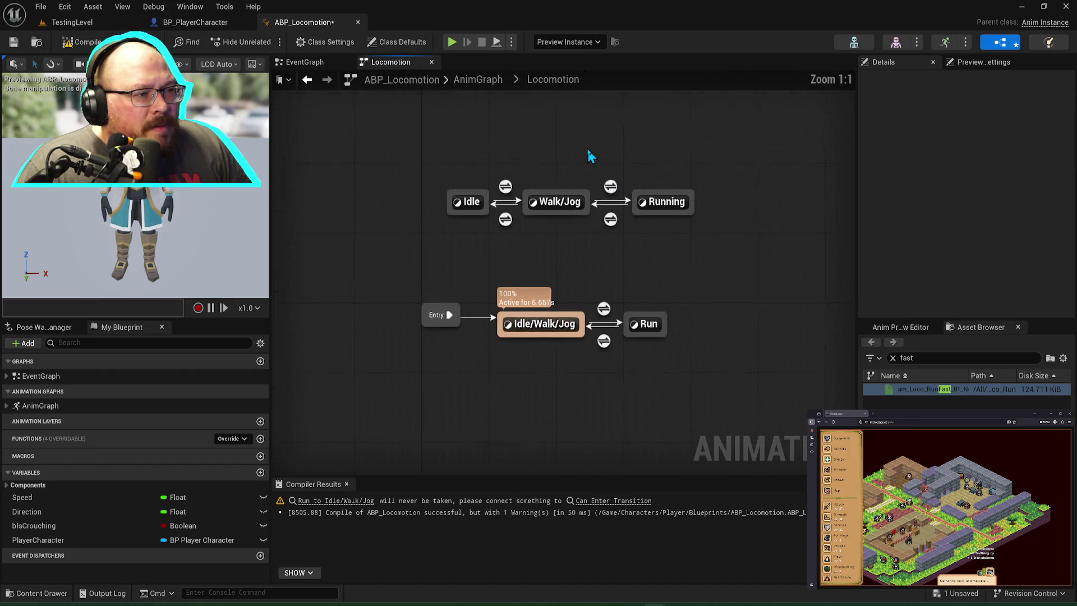
pyautogui.doubleClick(609, 350)
# Step: Wire a Speed < 0.0 check into the Run to Idle/Walk/Jog rule's Can Enter Transition and save
pyautogui.moveTo(25, 497)
pyautogui.mouseDown()
pyautogui.moveTo(181, 457)
pyautogui.moveTo(349, 269)
pyautogui.moveTo(412, 265)
pyautogui.mouseUp()
pyautogui.click(362, 279)
pyautogui.write('less')
pyautogui.click(471, 313)
pyautogui.moveTo(473, 270); pyautogui.dragTo(531, 273)
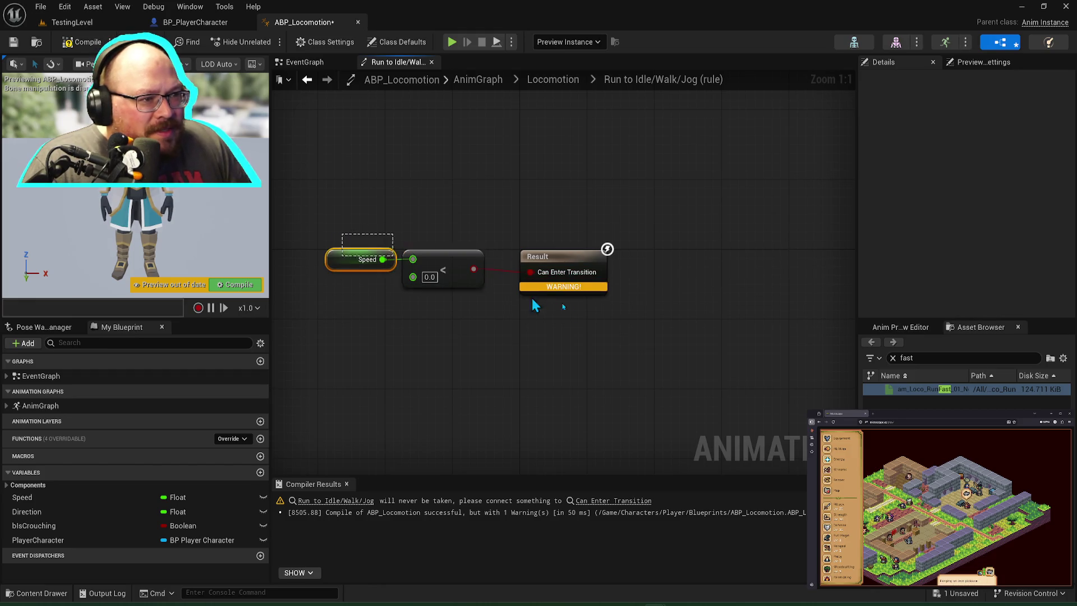
pyautogui.hotkey('ctrl', 'a')
pyautogui.hotkey('ctrl', 's')
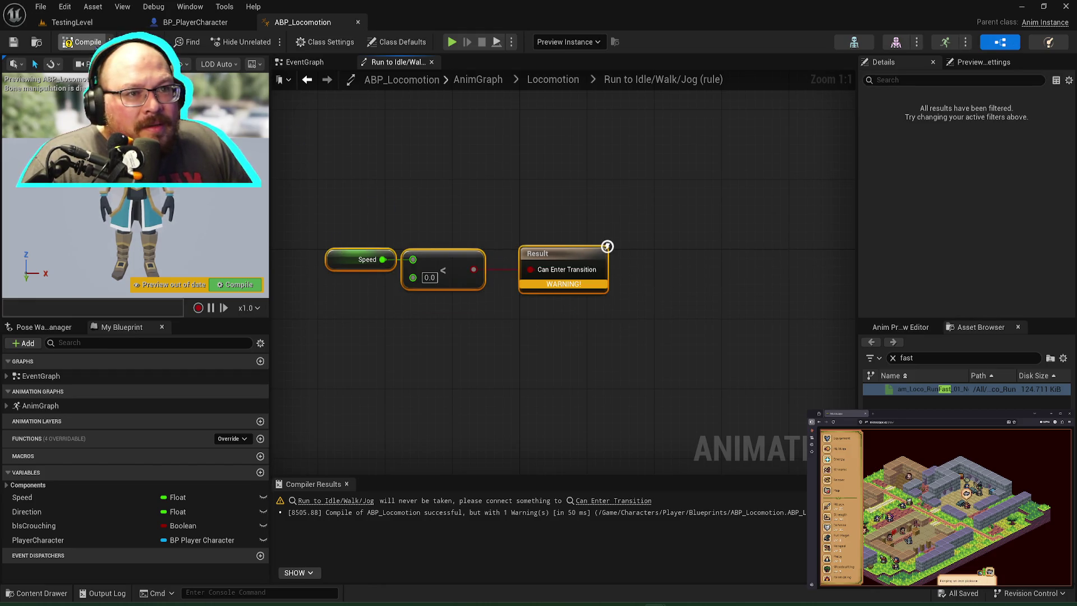
# Step: Compile the animation blueprint and run a brief forward-movement play test
pyautogui.press('F7')
pyautogui.click(452, 42)
pyautogui.click(516, 275)
pyautogui.press('w')
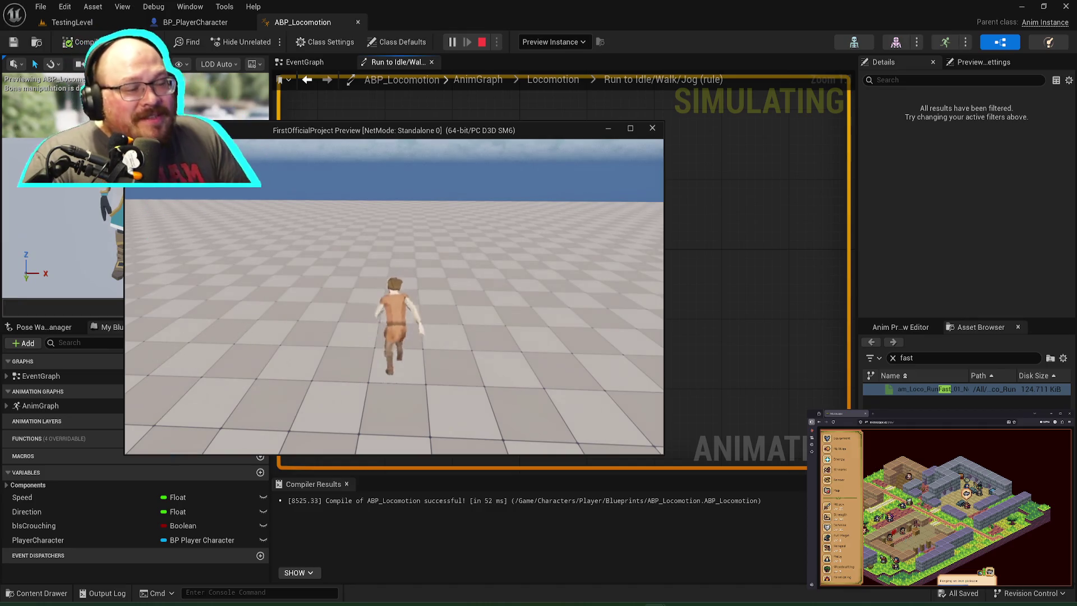
pyautogui.press('Escape')
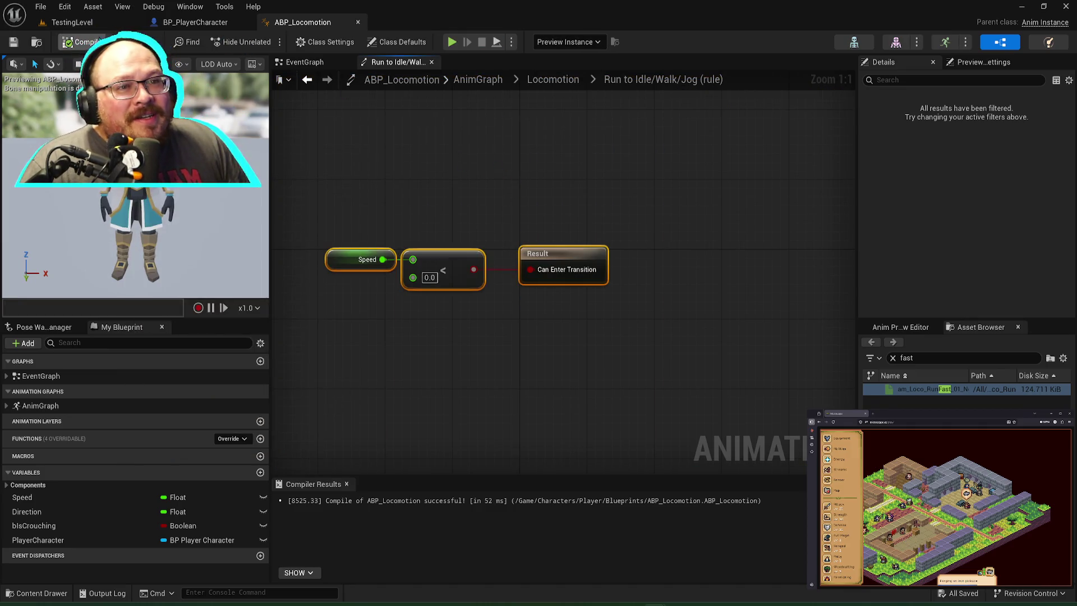
# Step: Play-test running and sprinting in TestingLevel (speeds 600 to 1200), then reopen the Run rule graph
pyautogui.click(195, 22)
pyautogui.click(72, 22)
pyautogui.click(265, 41)
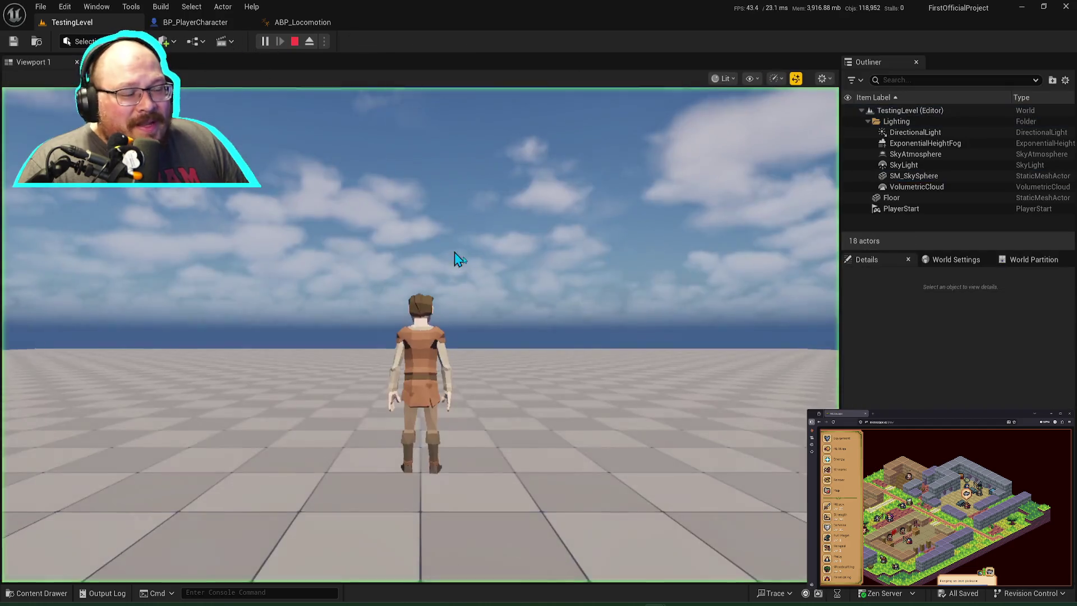
pyautogui.click(458, 258)
pyautogui.press('w')
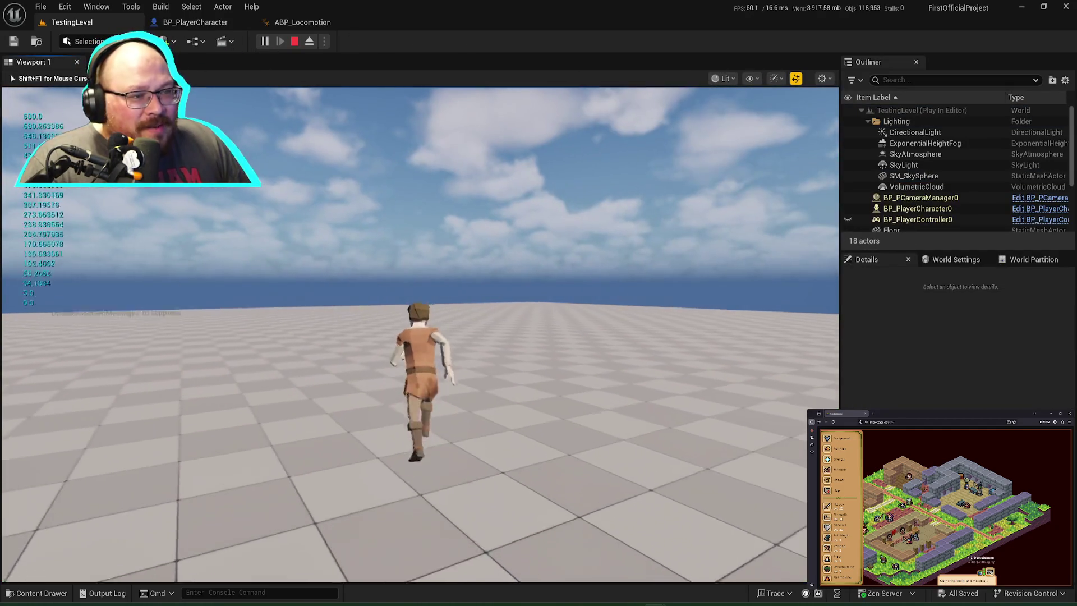
pyautogui.press('d')
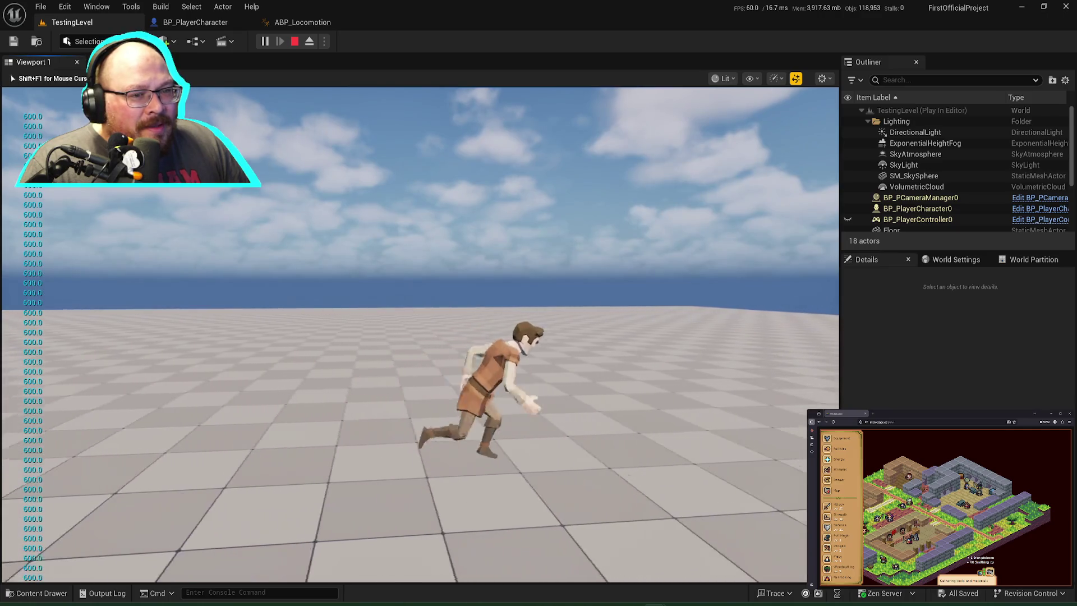
pyautogui.press('shift')
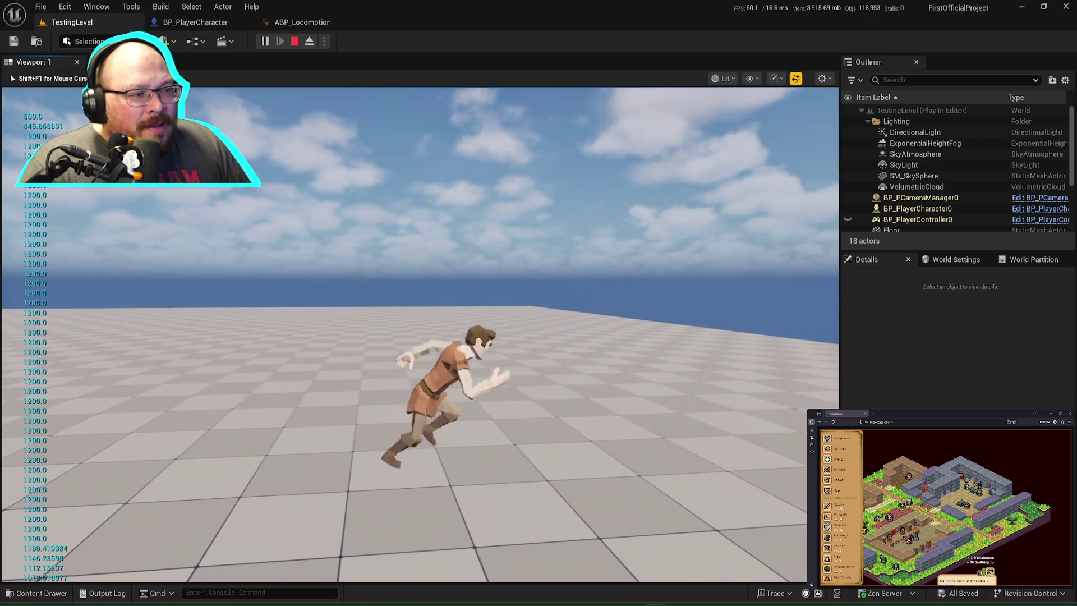
pyautogui.hotkey('shift', 'F1')
pyautogui.press('Escape')
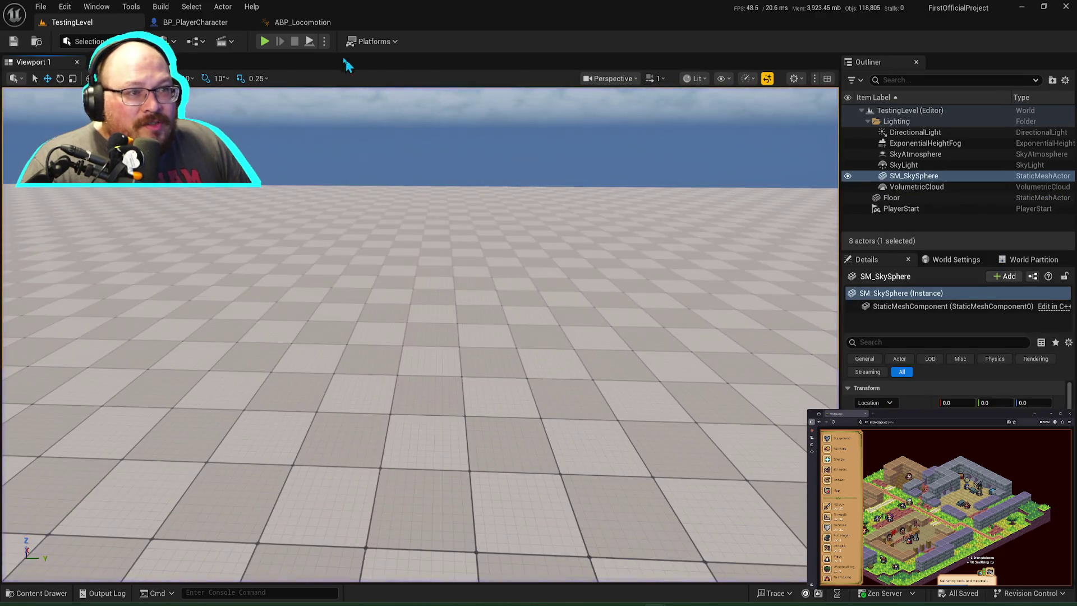
pyautogui.click(303, 22)
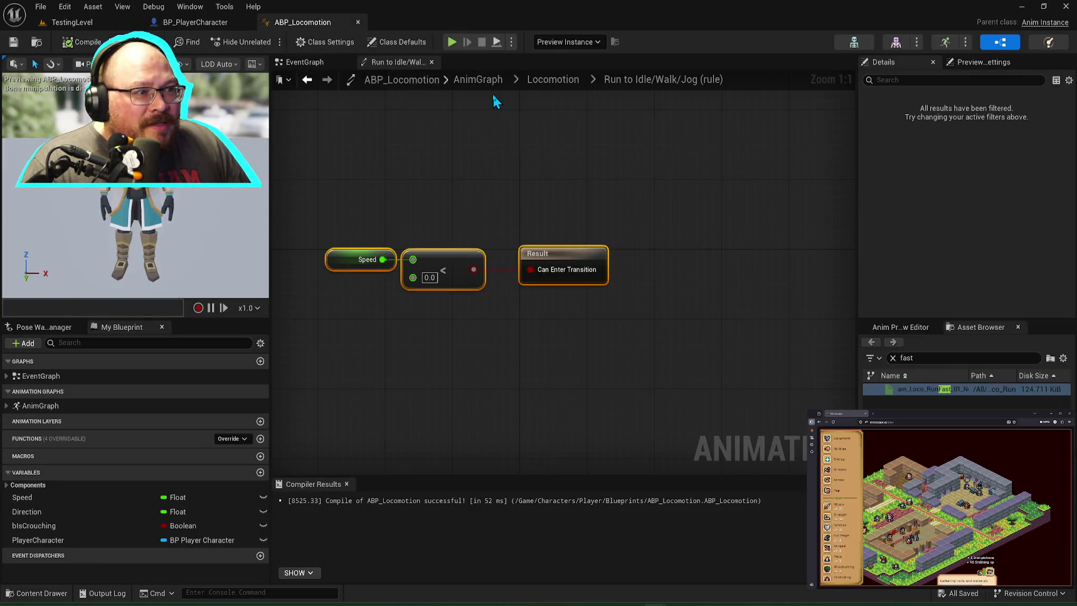
# Step: Set the Less-than threshold to 600 and compile the animation blueprint
pyautogui.click(430, 277)
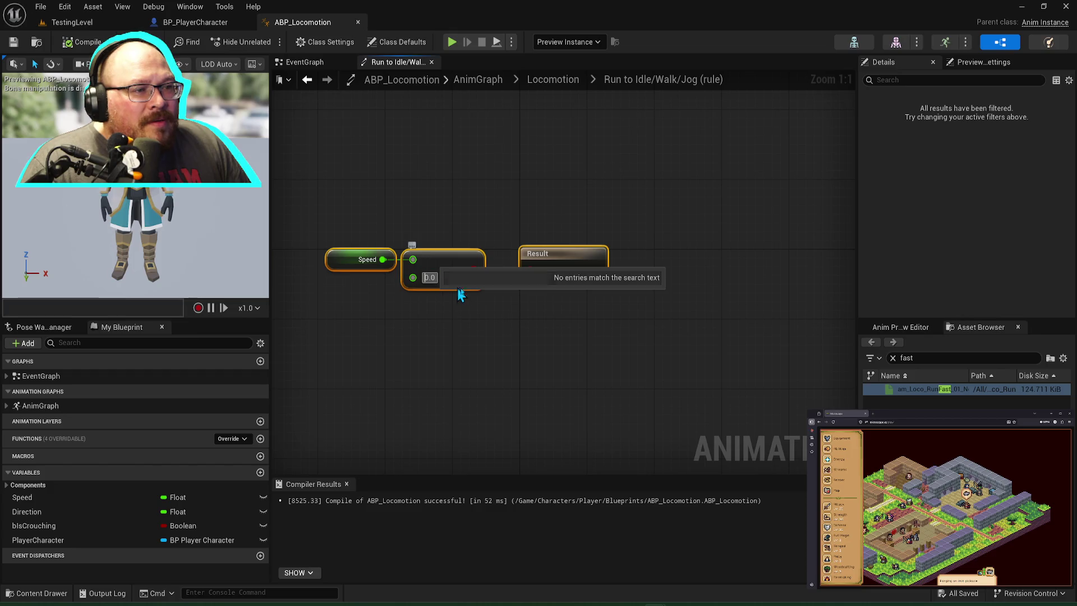
pyautogui.write('660')
pyautogui.press('Return')
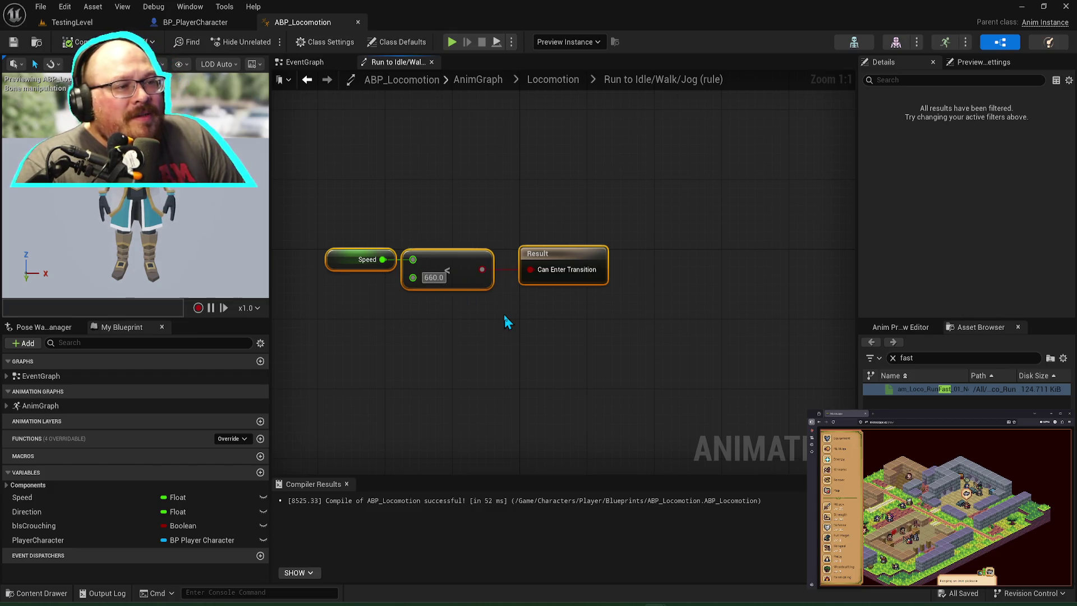
pyautogui.write('600')
pyautogui.press('Return')
pyautogui.click(234, 285)
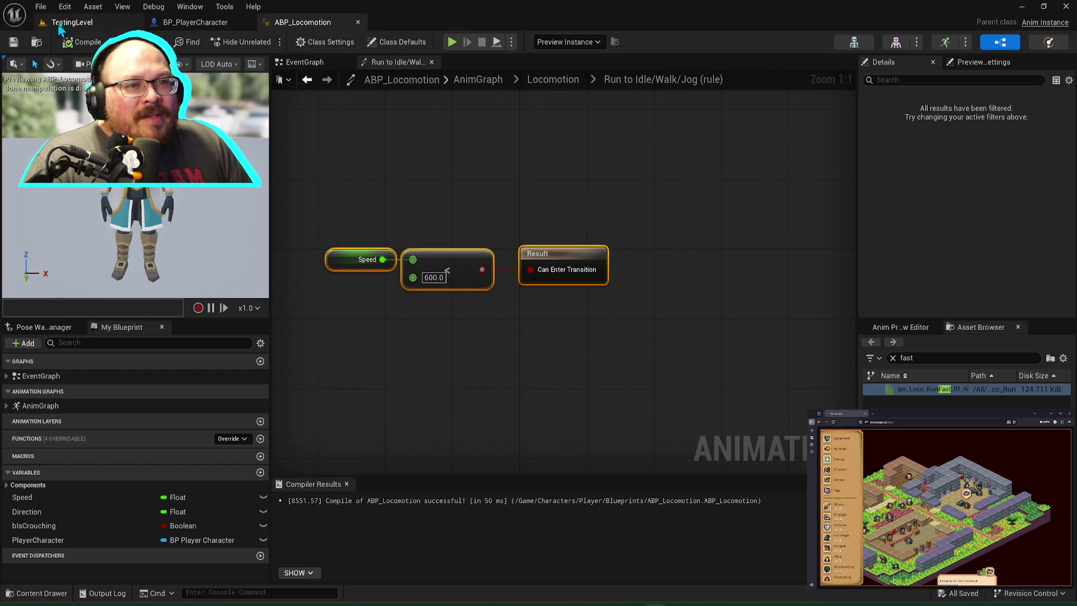
# Step: Play-test the 600 threshold in TestingLevel, then return to ABP_Locomotion
pyautogui.click(56, 22)
pyautogui.click(267, 41)
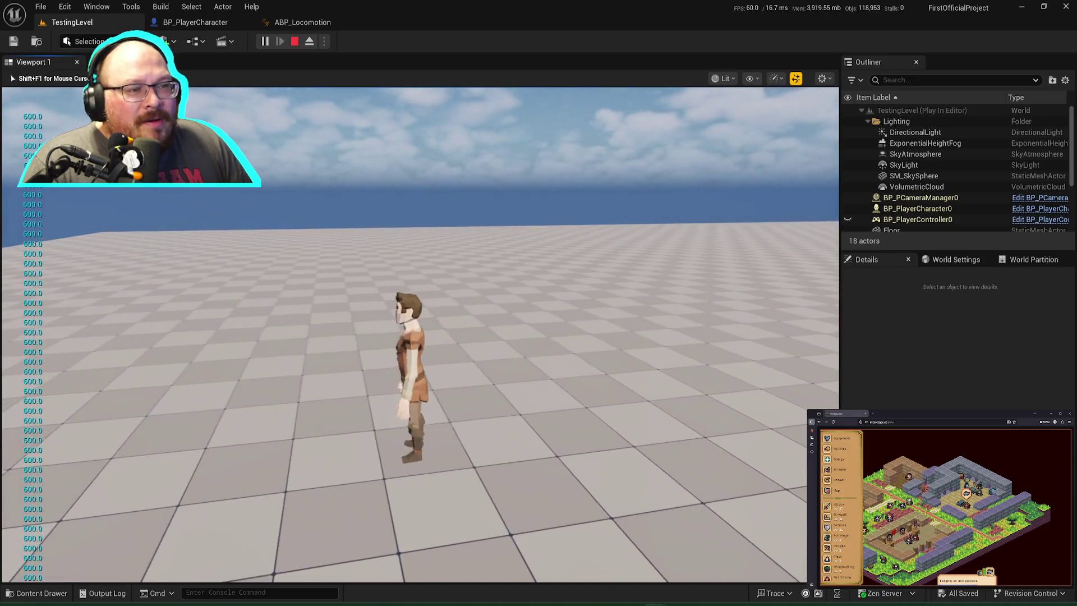
pyautogui.press('Escape')
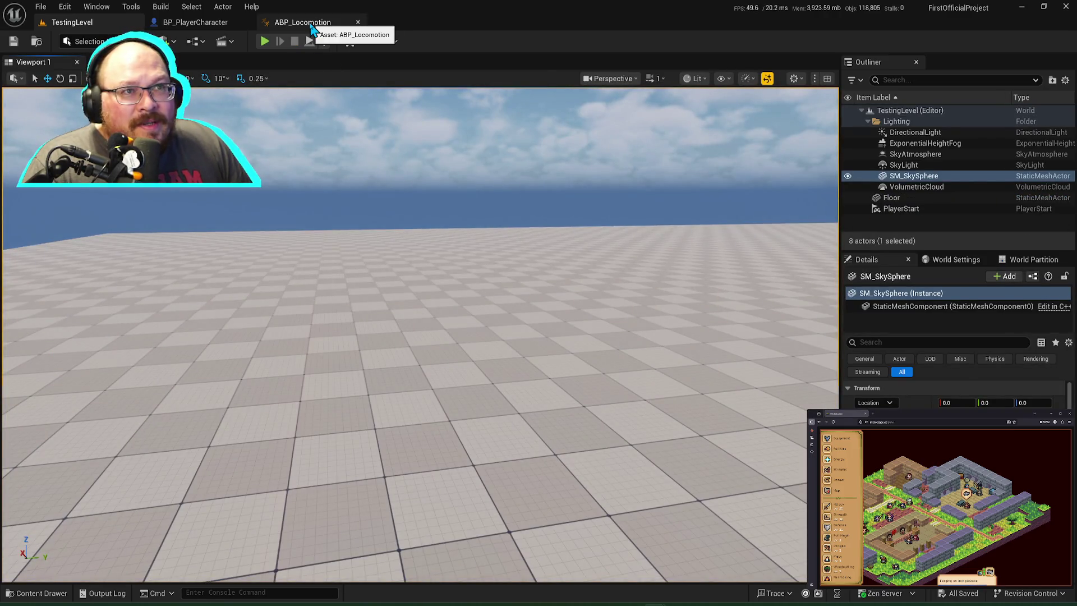
pyautogui.click(307, 23)
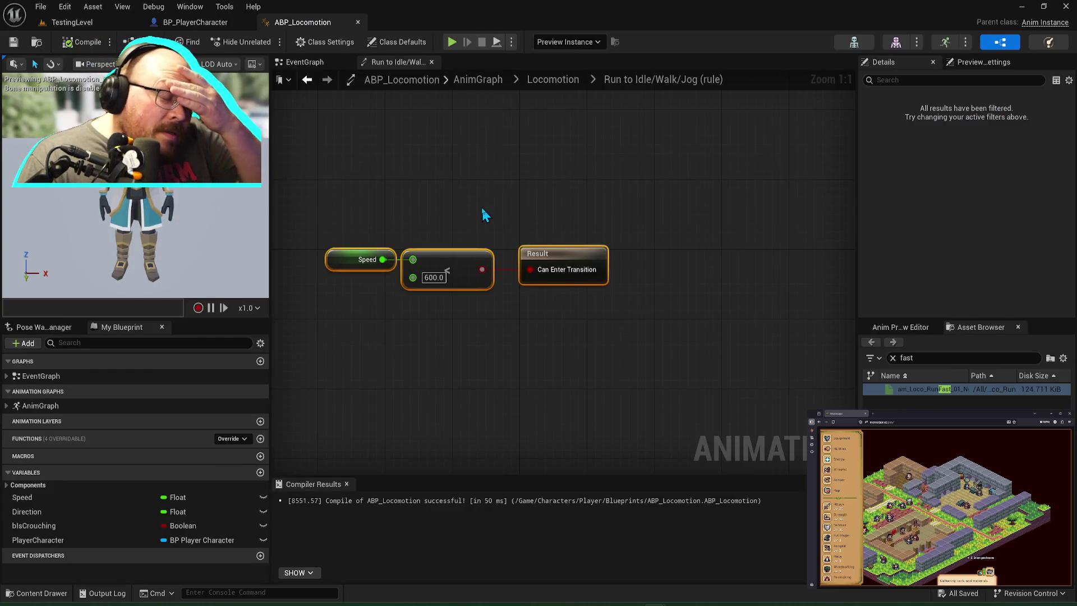
# Step: Raise the Run to Idle/Walk/Jog threshold to 650 and recompile
pyautogui.click(433, 277)
pyautogui.write('650')
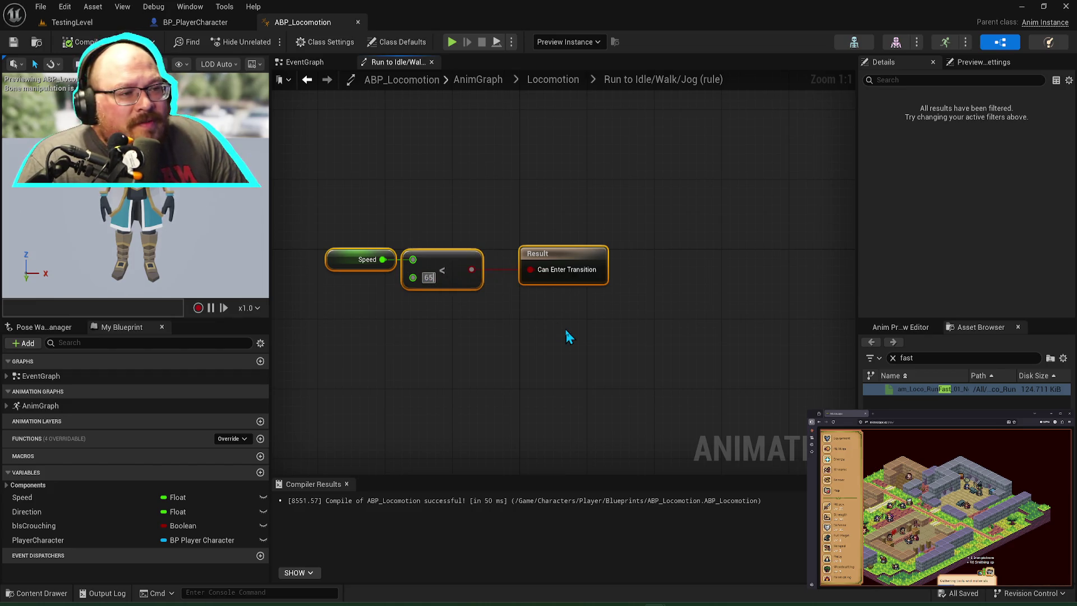
pyautogui.press('Return')
pyautogui.press('F7')
pyautogui.click(78, 22)
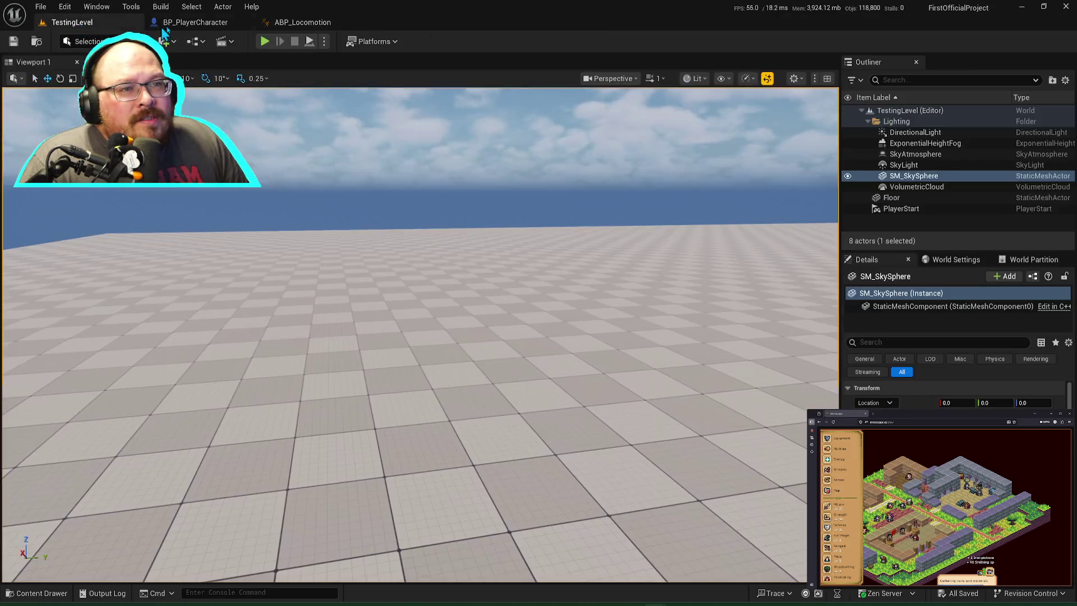
pyautogui.click(303, 22)
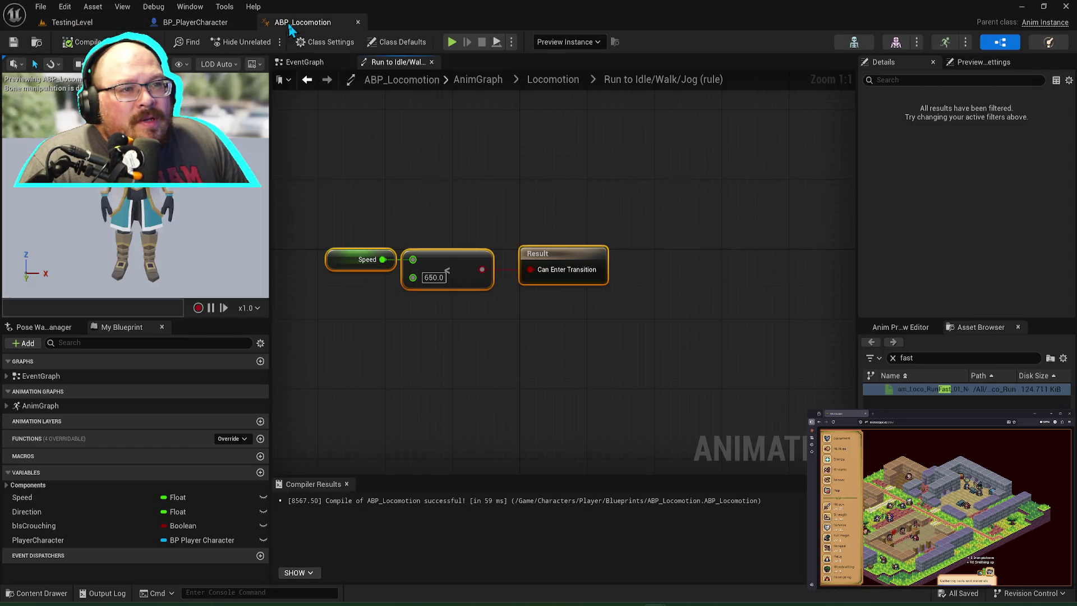
# Step: Change the Idle/Walk/Jog to Run rule's Greater-than value from 600 to 650, compile and save
pyautogui.click(553, 79)
pyautogui.doubleClick(610, 352)
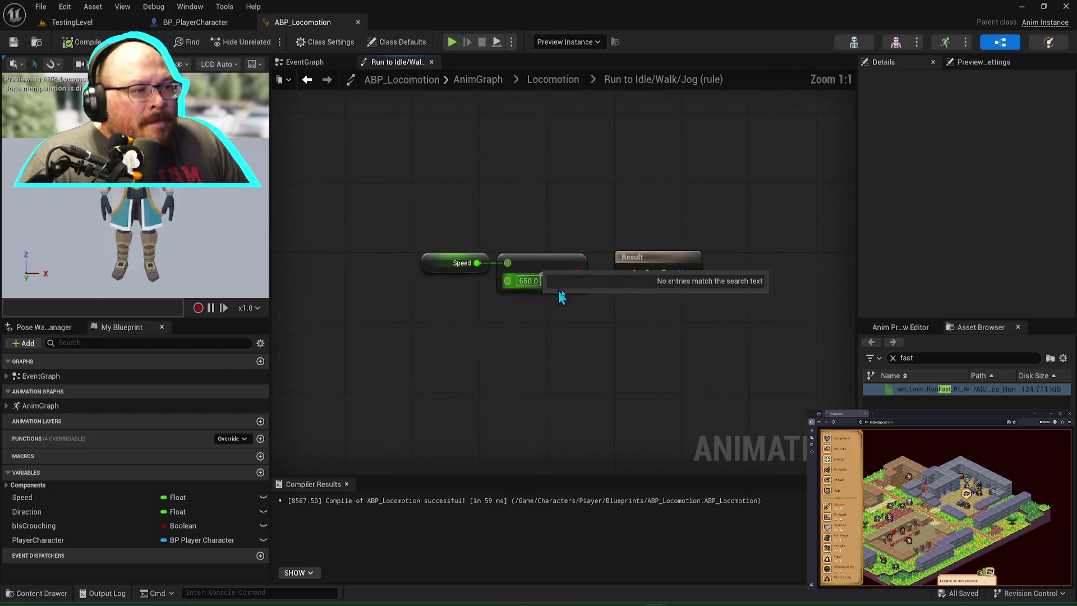
pyautogui.click(568, 82)
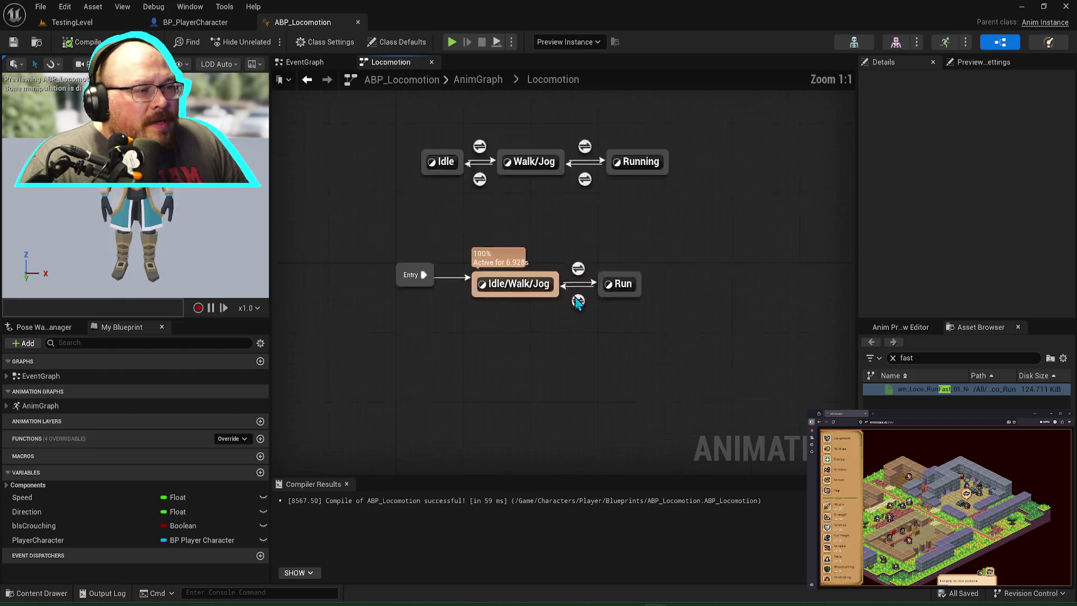
pyautogui.doubleClick(609, 317)
pyautogui.doubleClick(534, 281)
pyautogui.write('650')
pyautogui.press('Return')
pyautogui.click(78, 42)
pyautogui.hotkey('ctrl', 's')
pyautogui.click(72, 23)
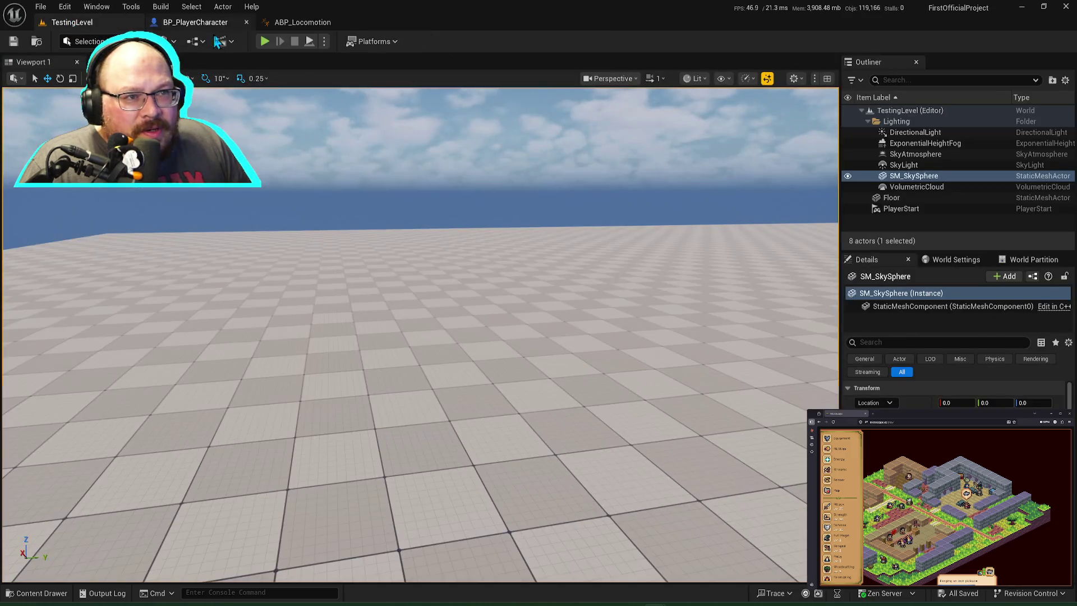
# Step: Play-test running, sprinting and walking left with the 650 thresholds, then stop the session
pyautogui.click(266, 42)
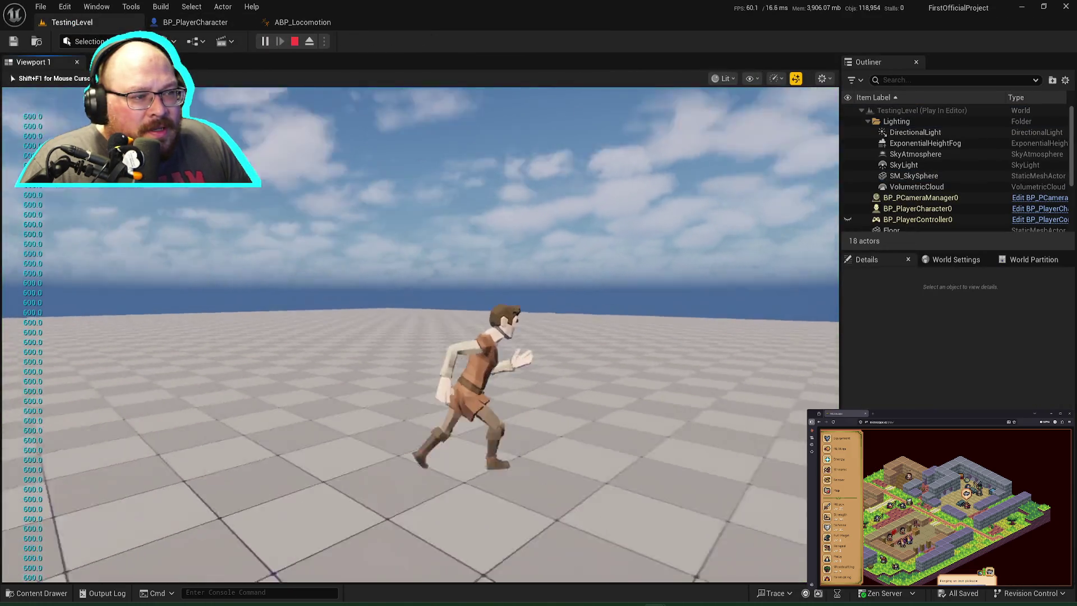
pyautogui.press('c')
pyautogui.press('shift')
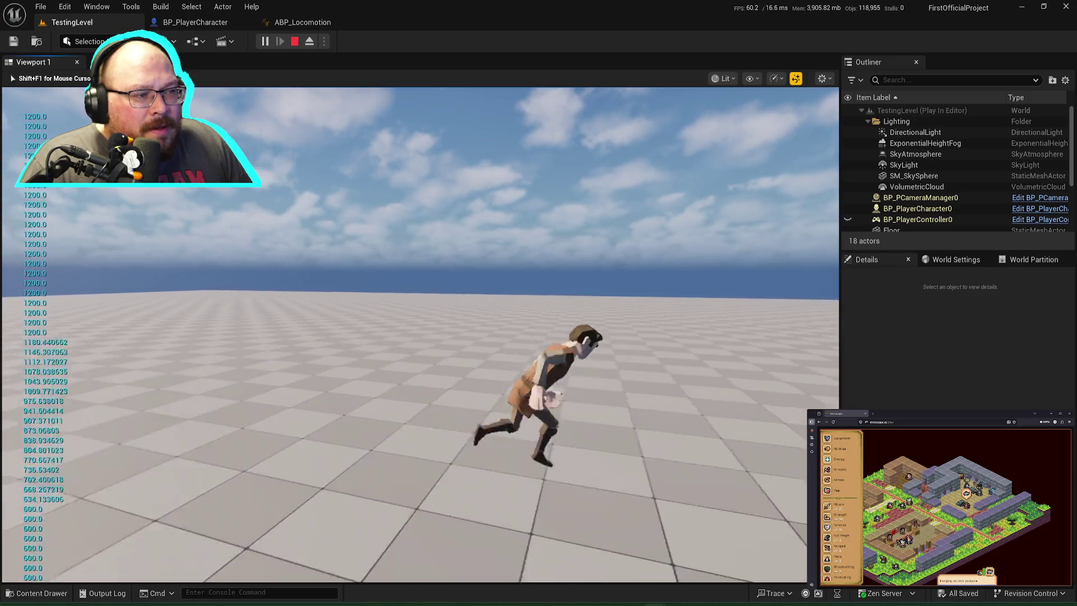
pyautogui.press('a')
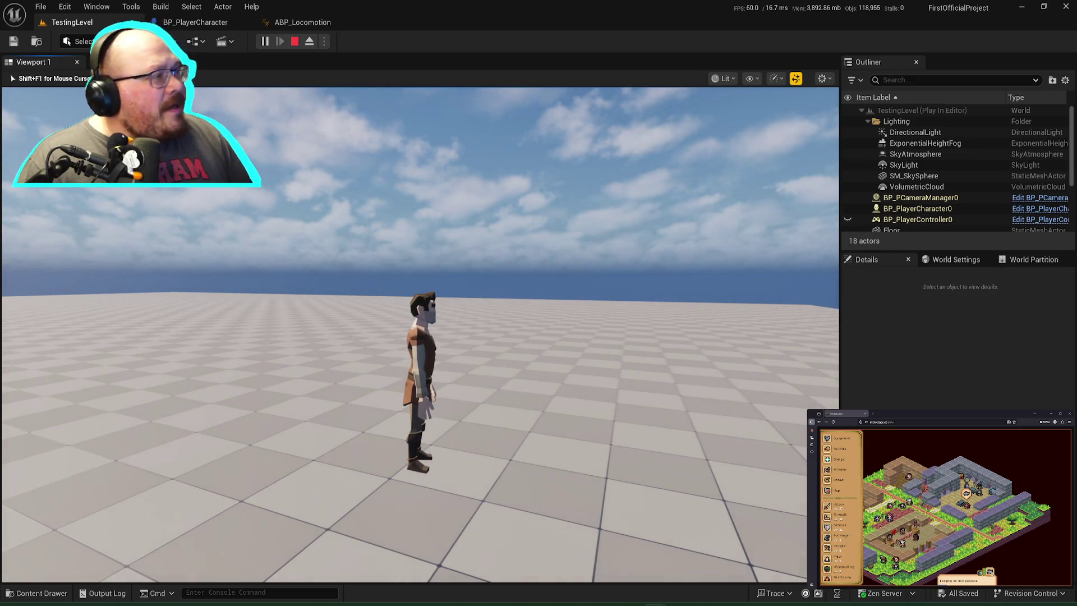
pyautogui.press('Escape')
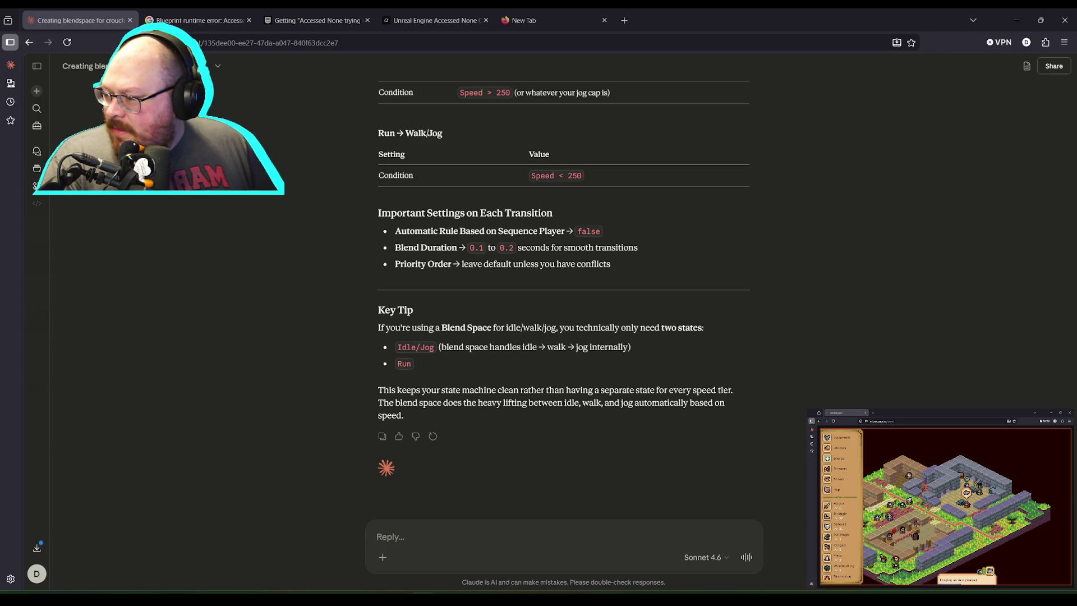
# Step: Go from Claude's transition advice back to the BP_PlayerCharacter event graph in Unreal
pyautogui.hotkey('alt', 'Tab')
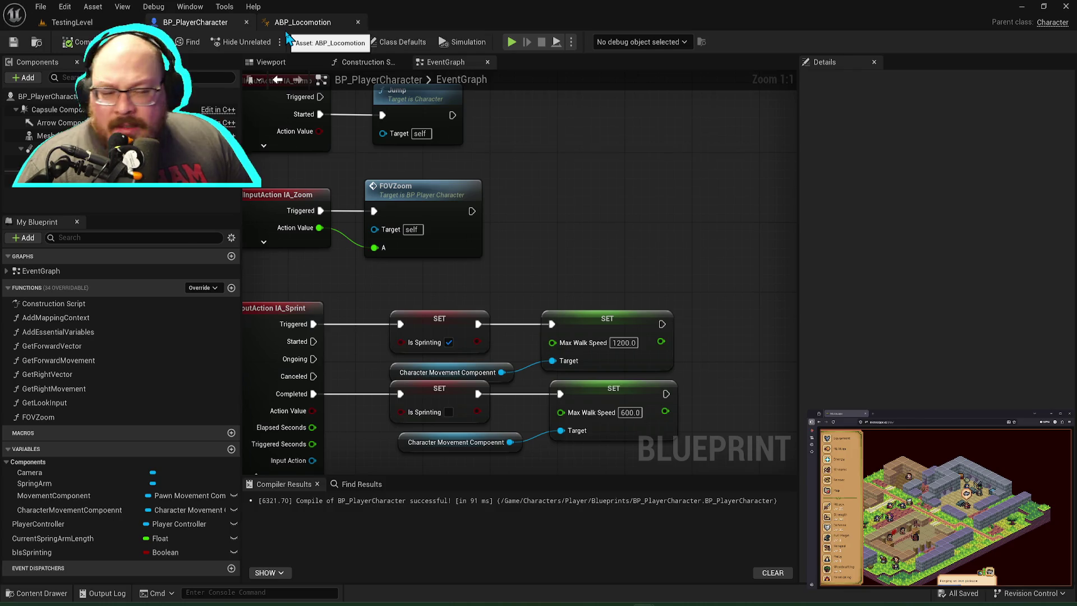
# Step: Check the 650 Idle/Walk/Jog to Run rule, view TestingLevel, then bring up the Claude chat
pyautogui.click(303, 23)
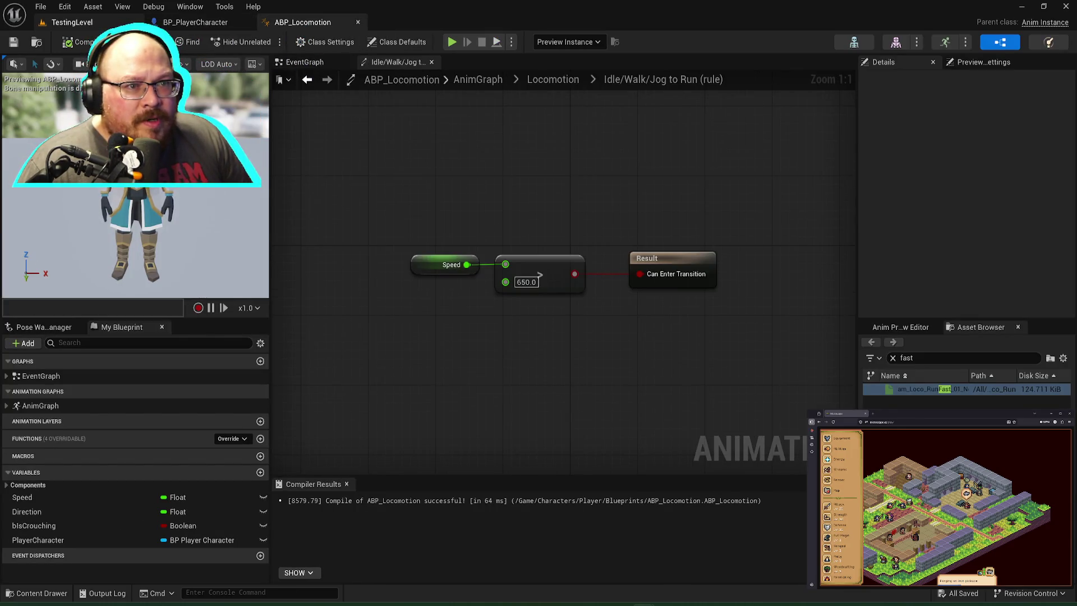
pyautogui.click(70, 22)
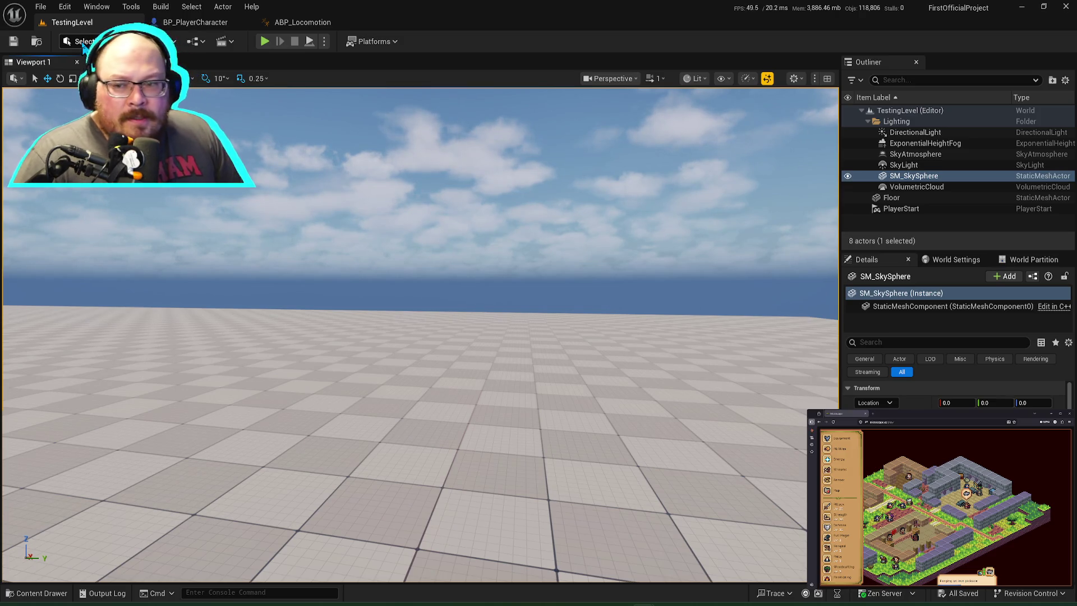
pyautogui.hotkey('alt', 'Tab')
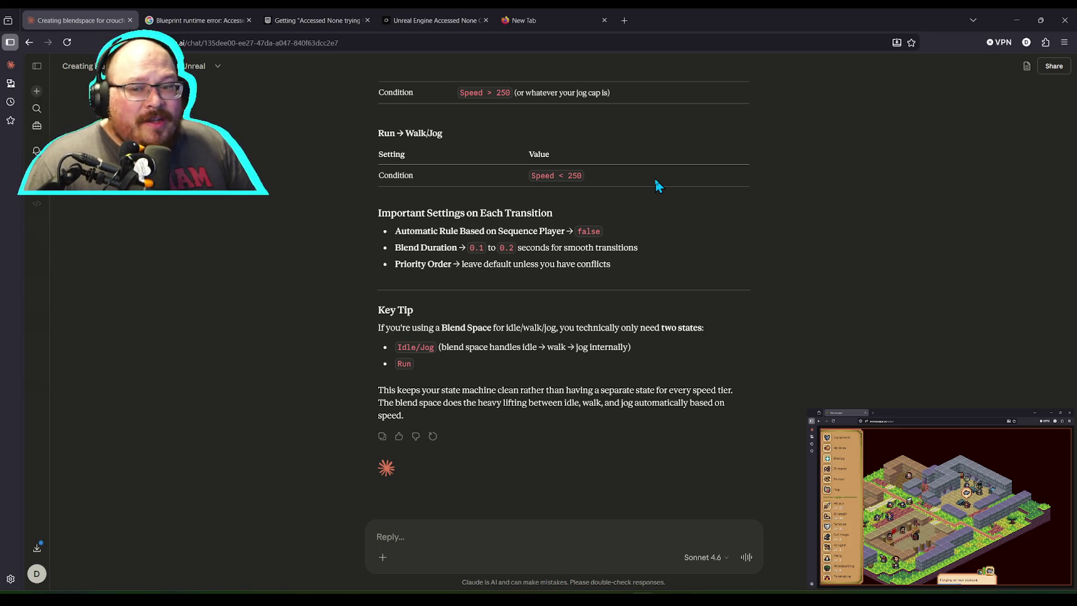
# Step: Switch from the Claude chat back to the Unreal TestingLevel viewport
pyautogui.hotkey('alt', 'Tab')
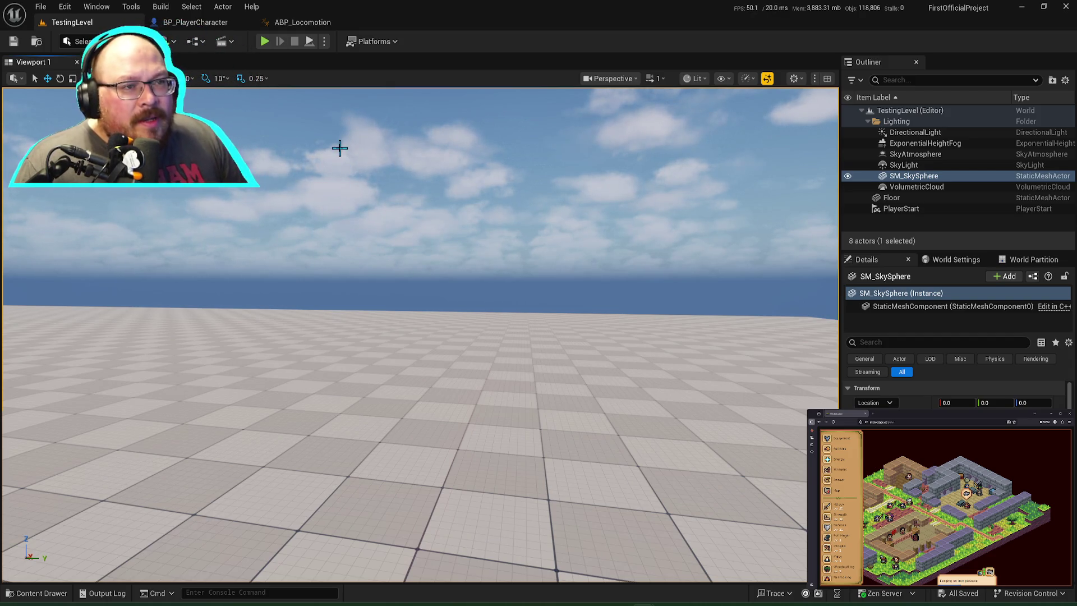
# Step: Delete the Idle, Walk/Jog and Running states from the Locomotion state machine and recompile
pyautogui.click(326, 22)
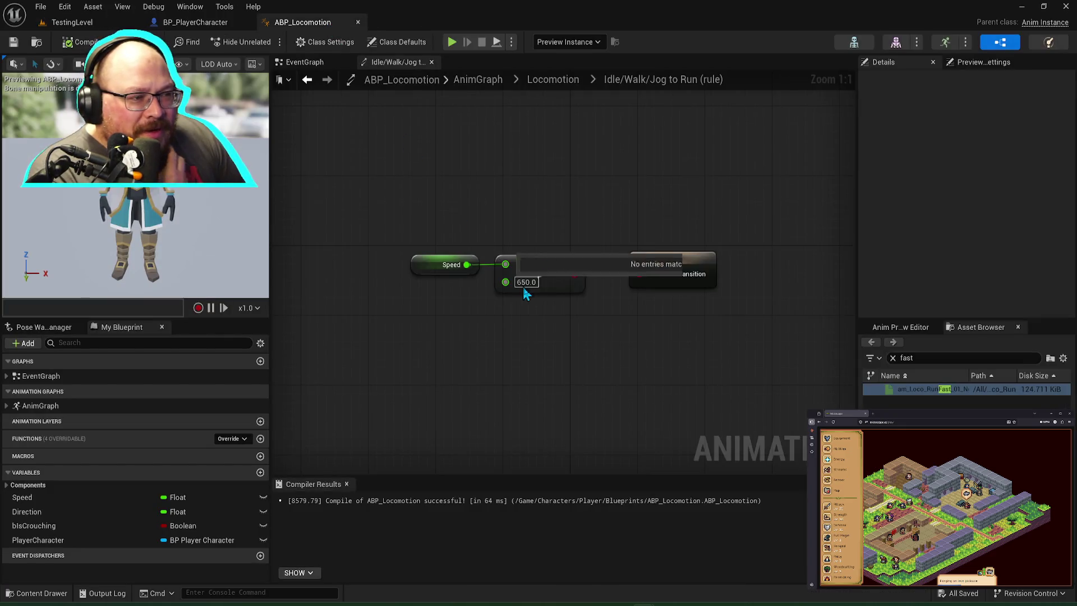
pyautogui.click(554, 80)
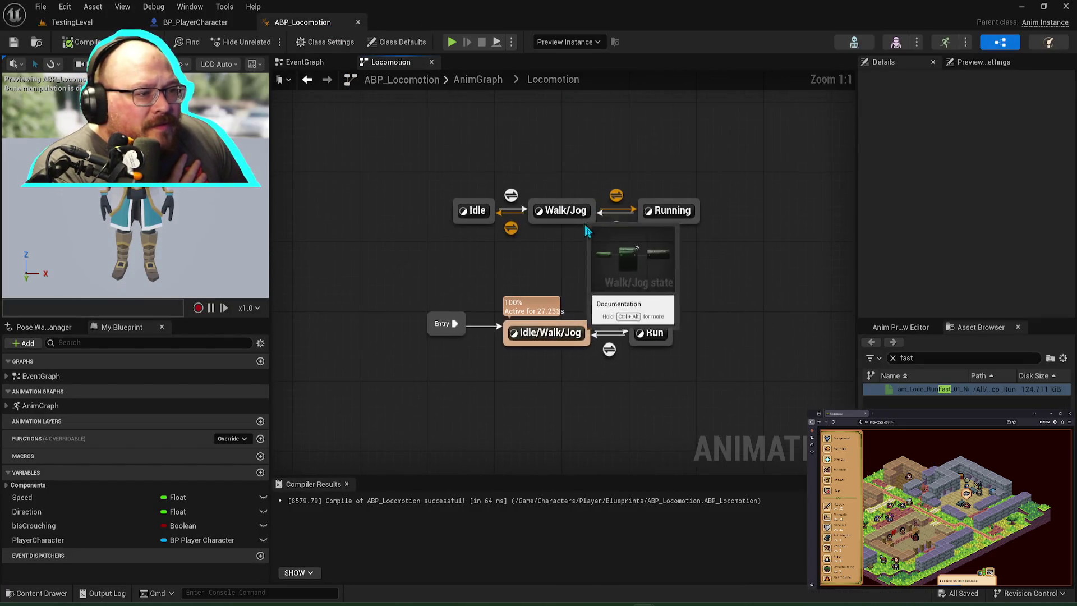
pyautogui.moveTo(447, 174); pyautogui.dragTo(709, 241)
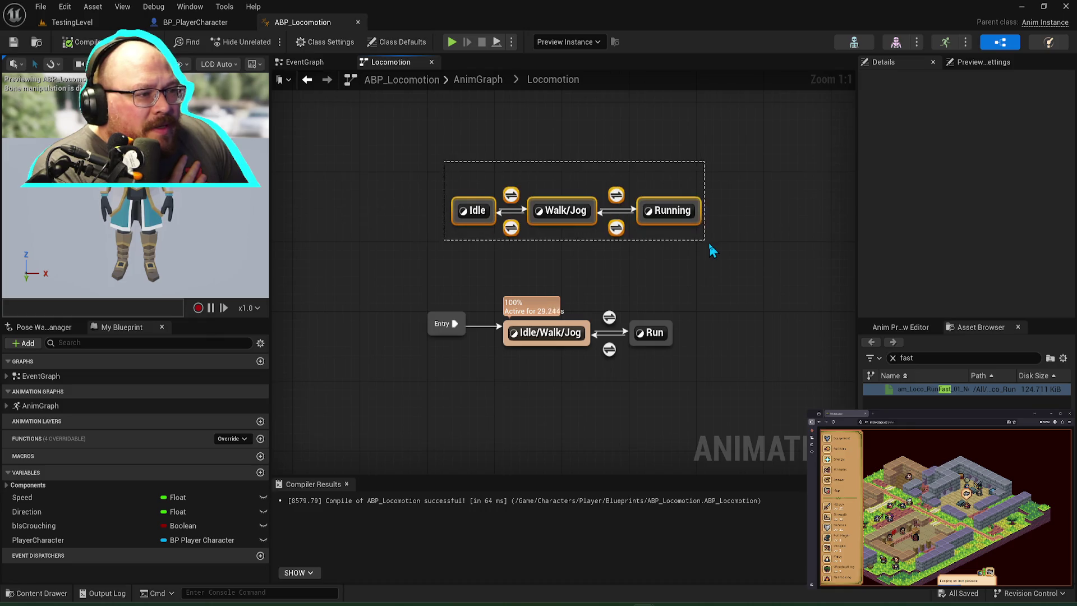
pyautogui.press('Delete')
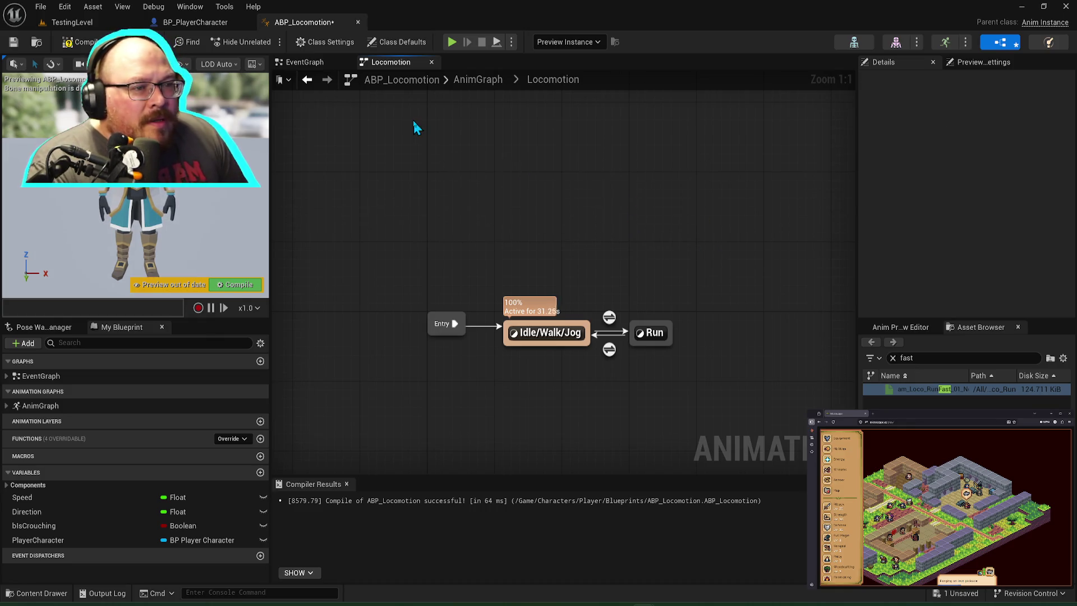
pyautogui.click(239, 285)
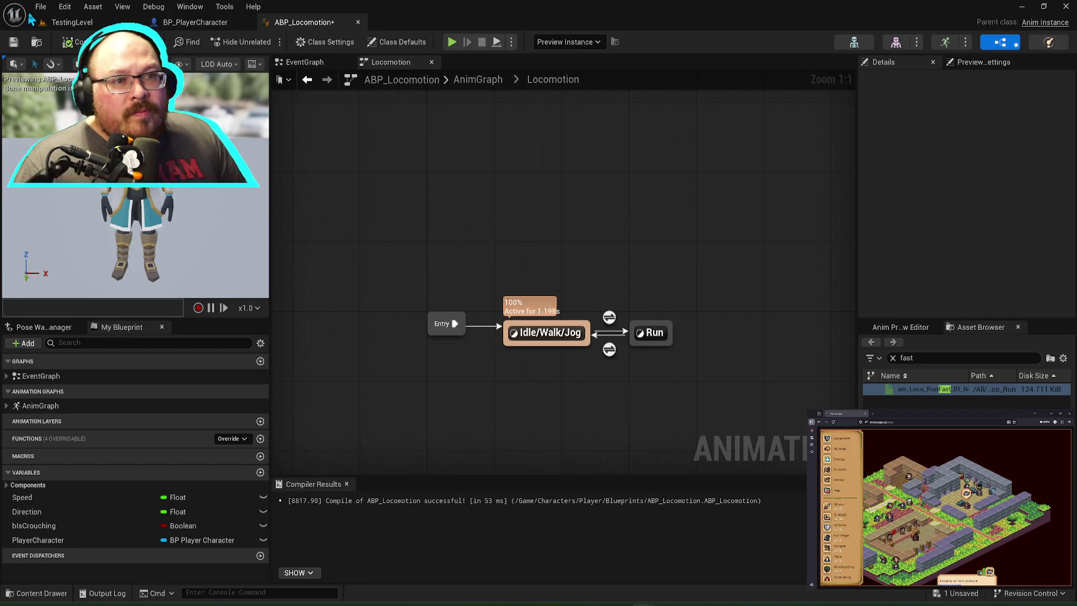
pyautogui.click(68, 22)
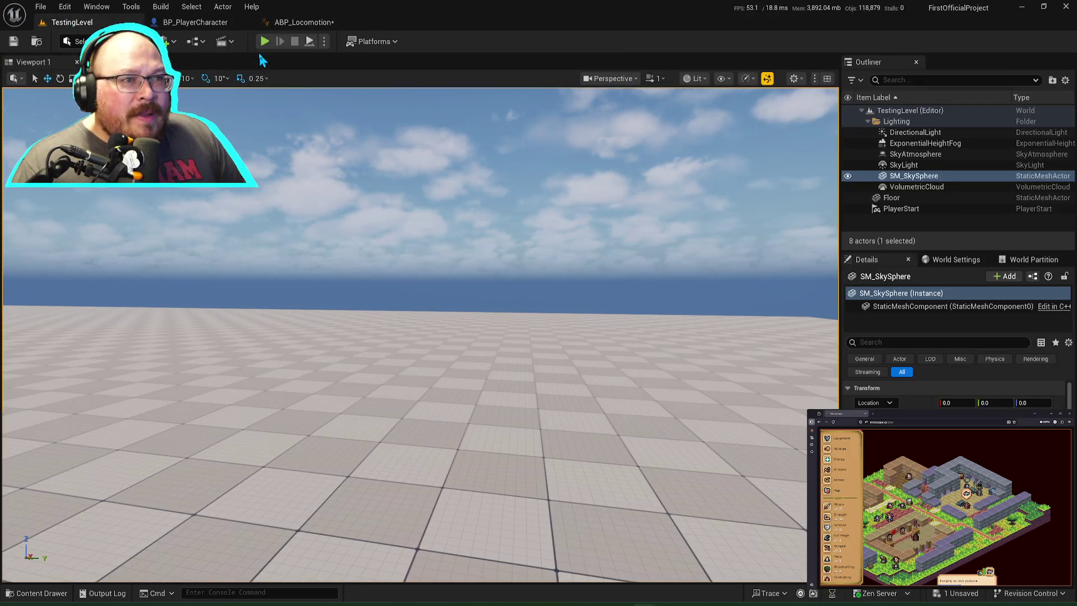
# Step: Play-test running at 600 and sprinting at 1200 in several directions, then end the session
pyautogui.click(266, 43)
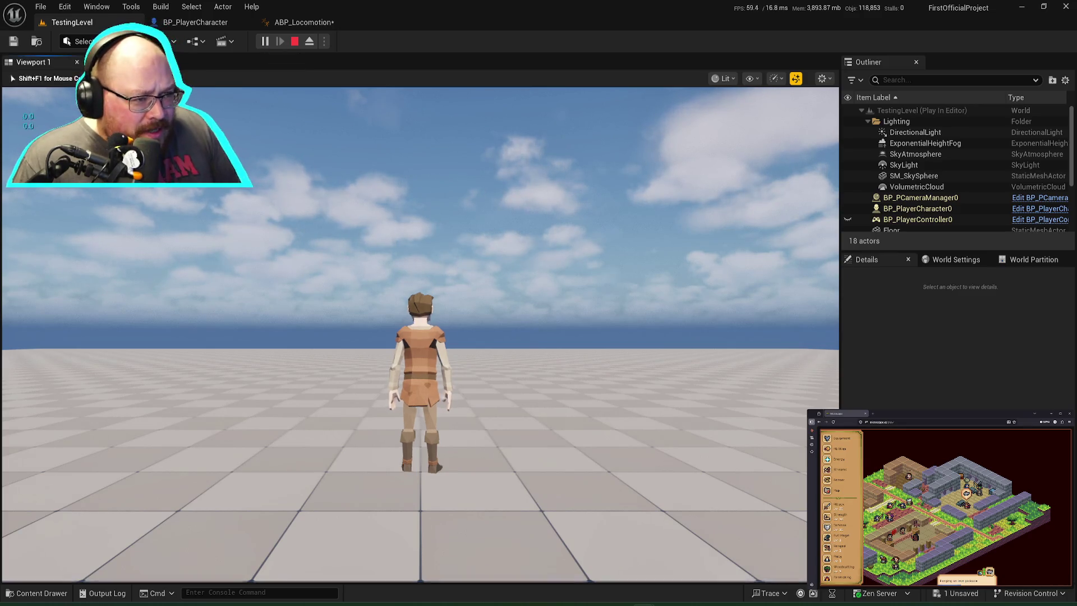
pyautogui.press('w')
pyautogui.press('d')
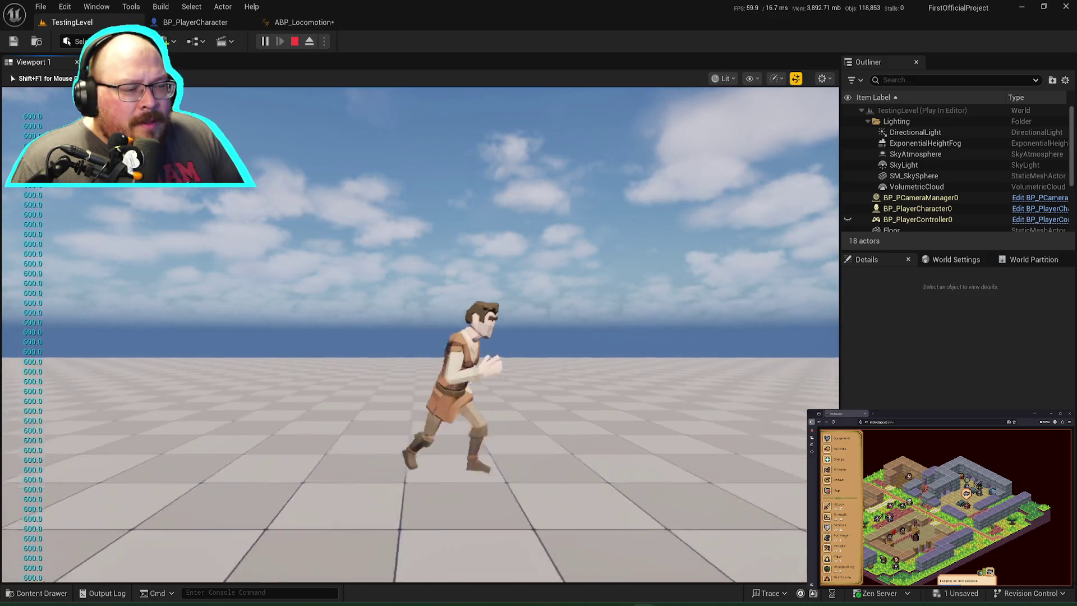
pyautogui.press('a')
pyautogui.press('w')
pyautogui.press('shift')
pyautogui.press('s')
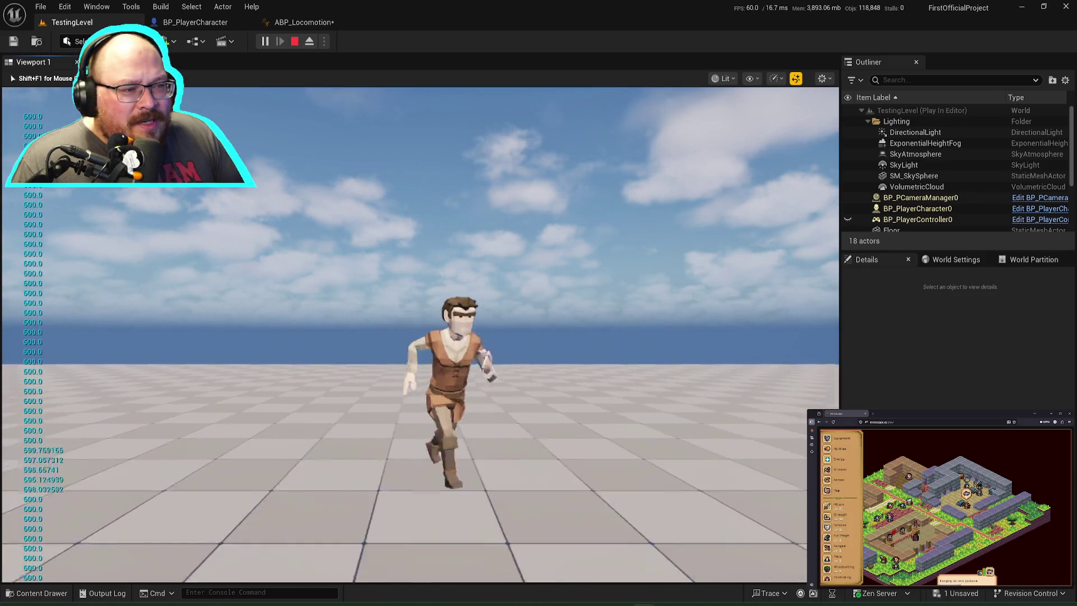
pyautogui.press('w')
pyautogui.press('shift')
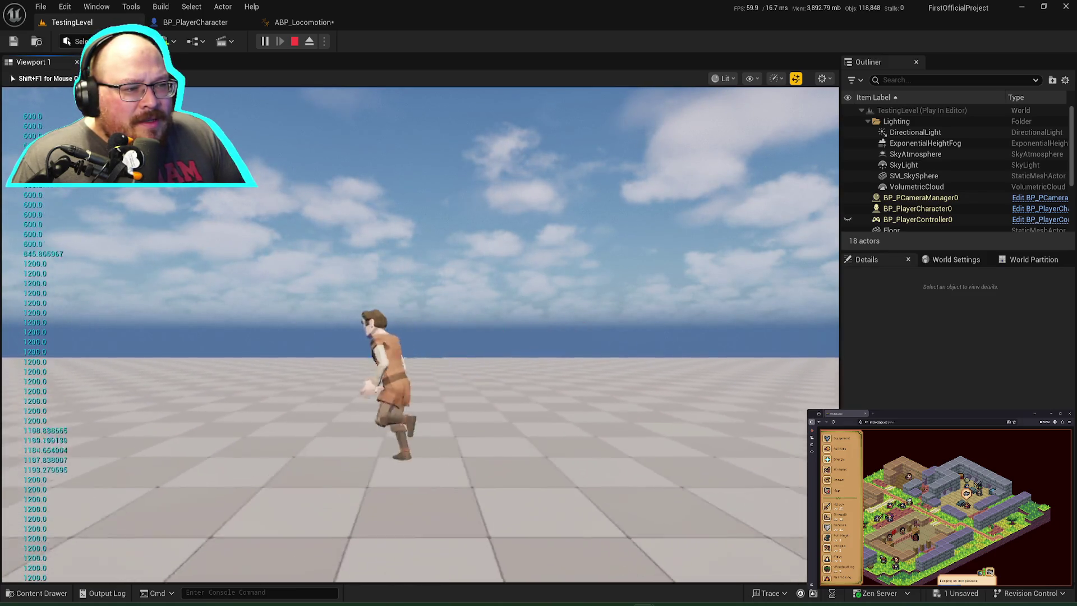
pyautogui.press('Escape')
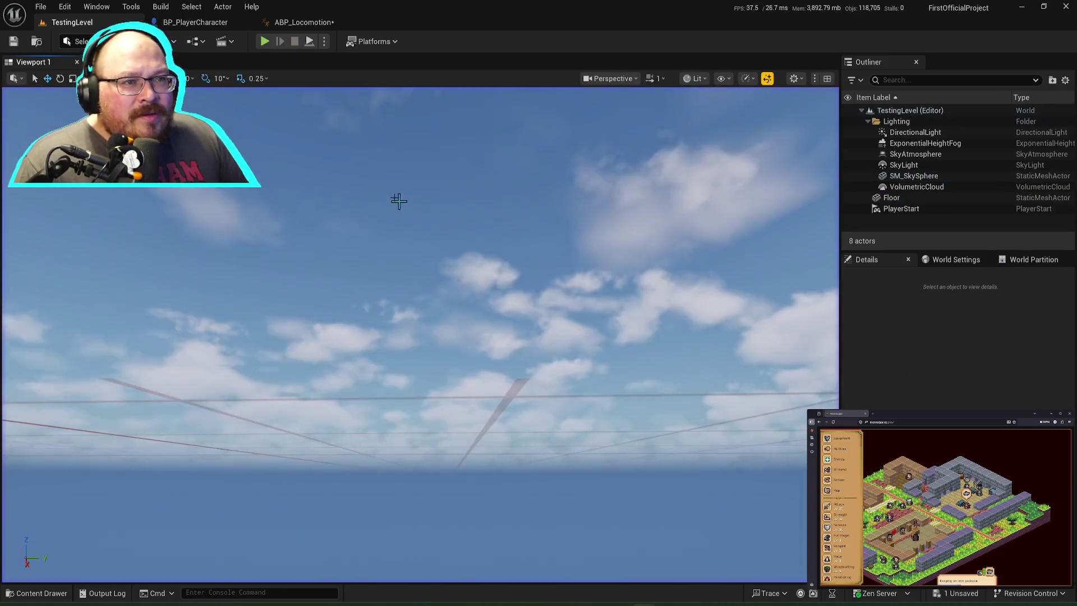
# Step: Save ABP_Locomotion and return to the level viewport
pyautogui.click(303, 22)
pyautogui.hotkey('ctrl', 's')
pyautogui.click(72, 22)
# Step: Open the Content Drawer and browse Characters > Player > Blueprints
pyautogui.hotkey('ctrl', 'space')
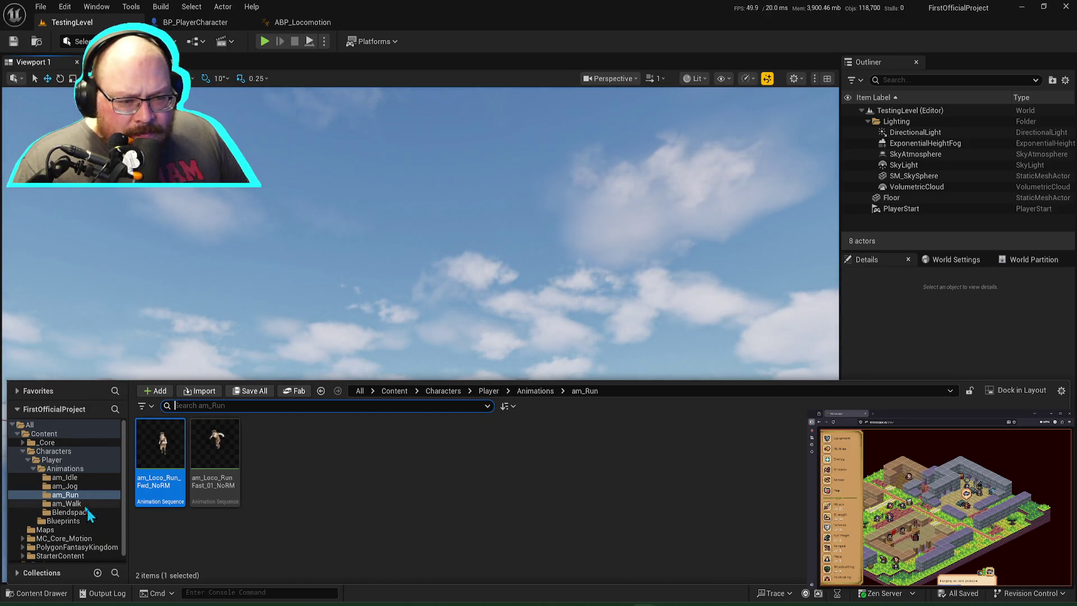
pyautogui.doubleClick(35, 469)
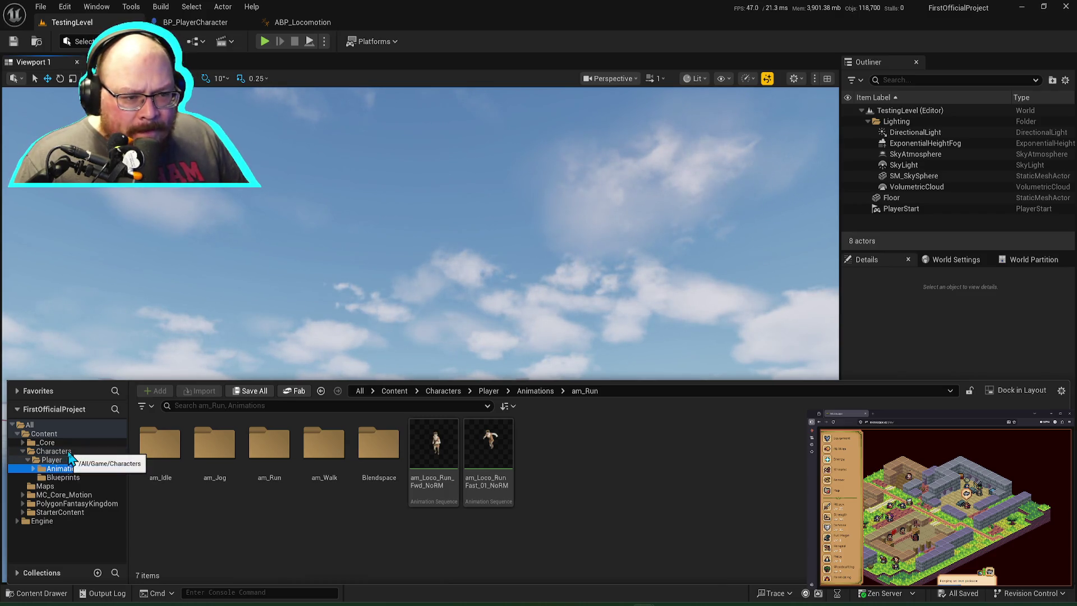
pyautogui.click(69, 452)
pyautogui.doubleClick(163, 452)
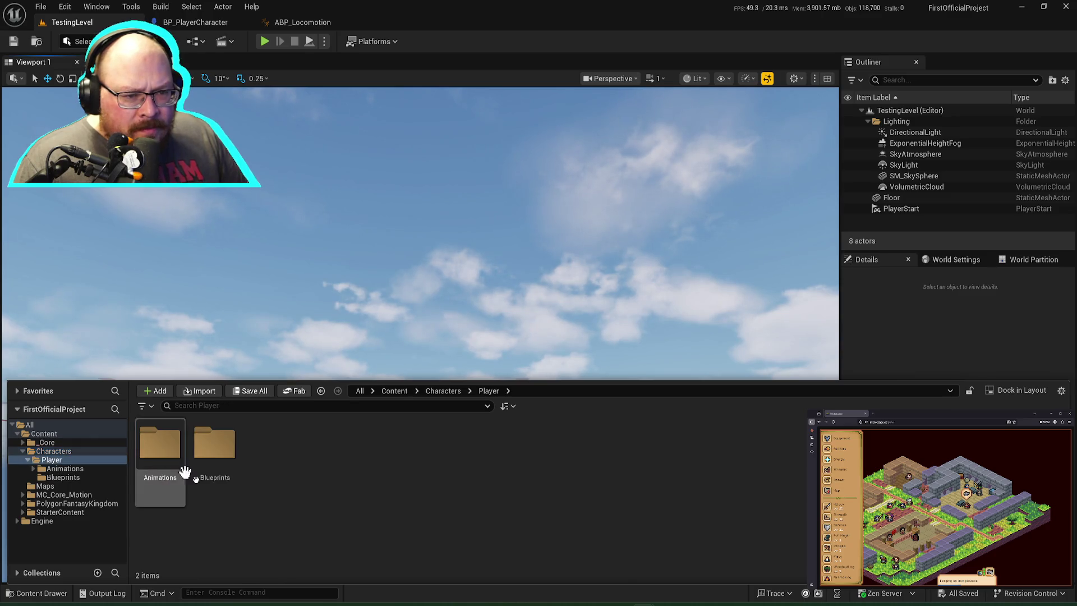
pyautogui.doubleClick(215, 445)
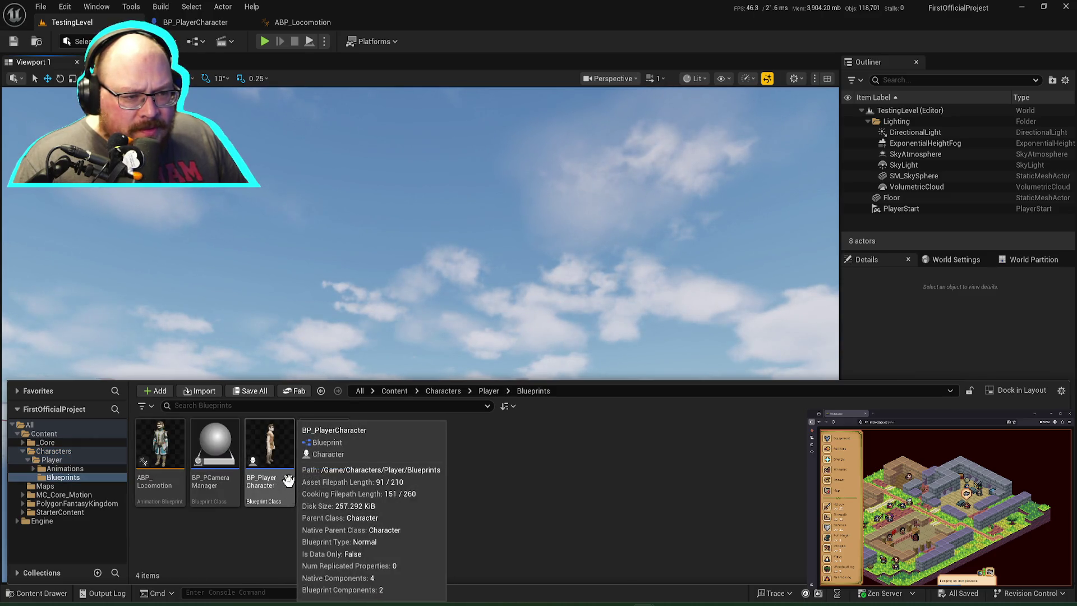
pyautogui.click(53, 459)
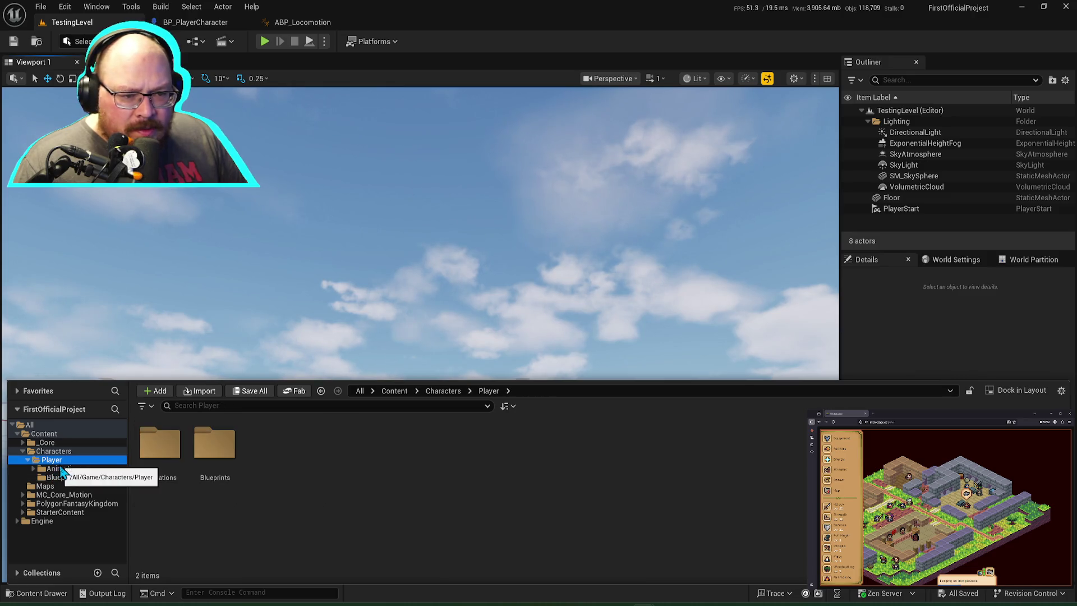
# Step: Go to _Core > Input > InputContext and open the IMC_Movement mapping context
pyautogui.doubleClick(47, 442)
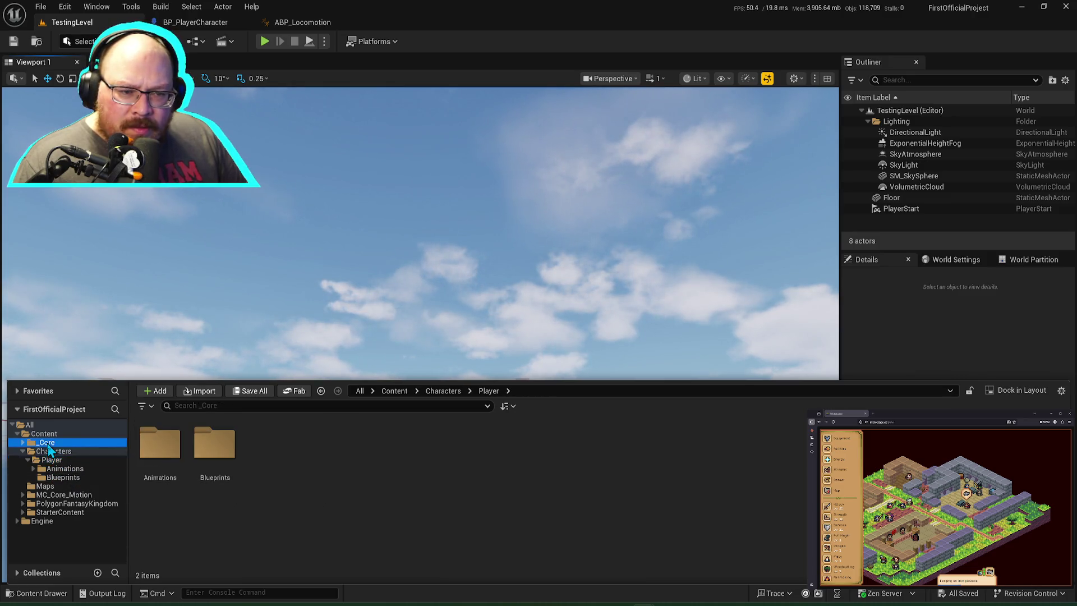
pyautogui.doubleClick(223, 452)
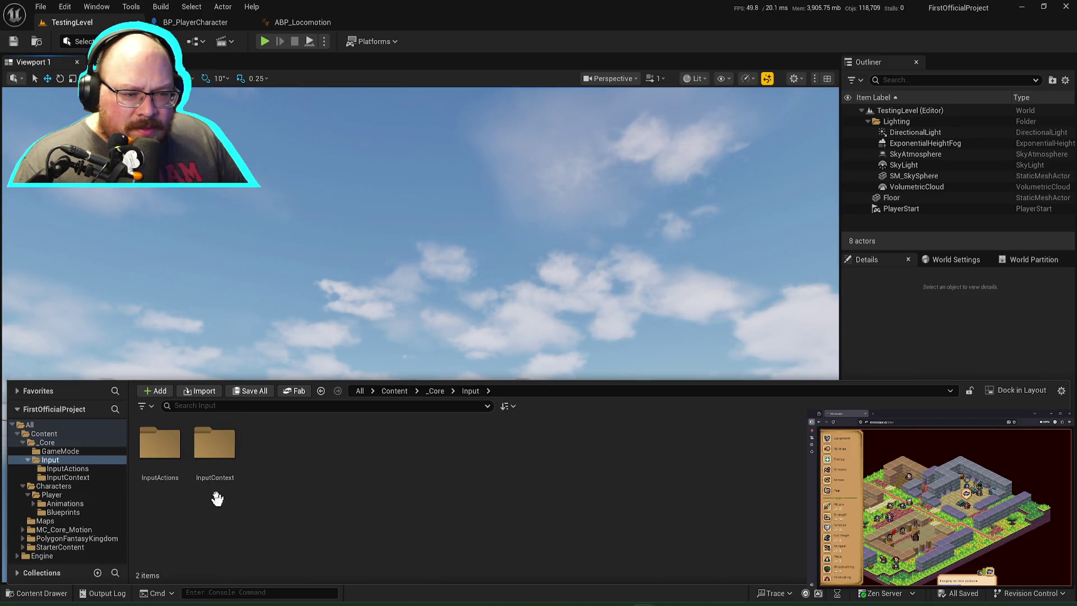
pyautogui.click(165, 459)
pyautogui.click(207, 460)
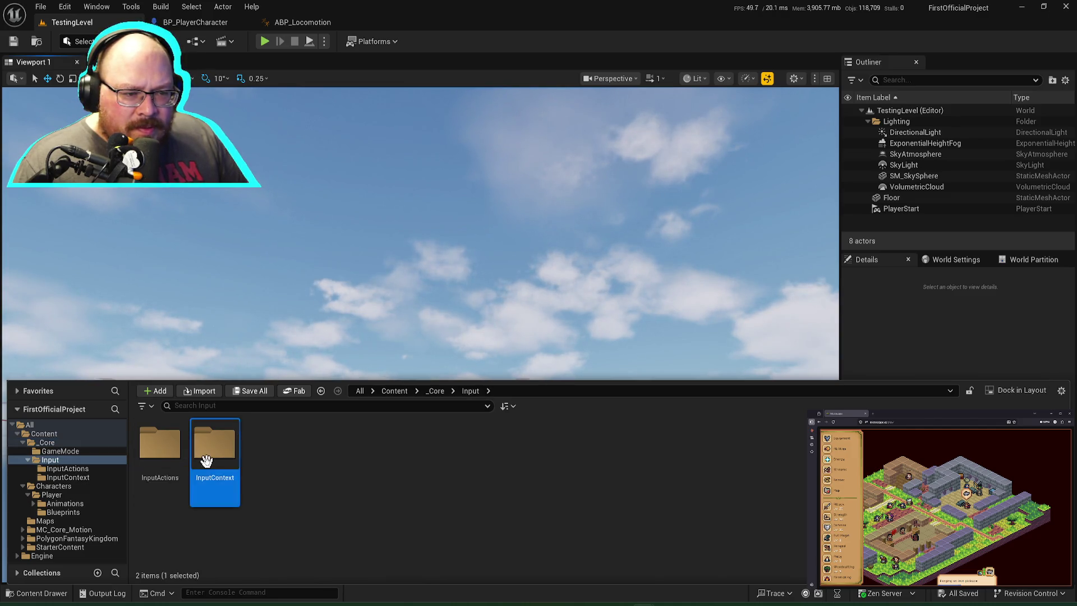
pyautogui.doubleClick(206, 460)
pyautogui.doubleClick(161, 449)
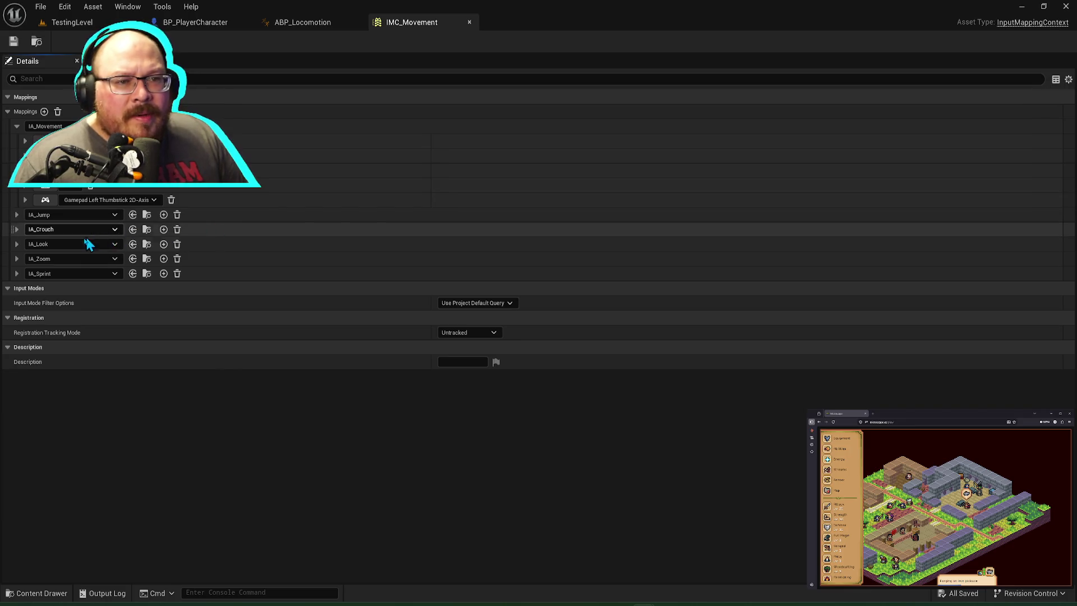
# Step: Rebind IA_Sprint's gamepad key to Gamepad Right Thumbstick Button, save, and return to TestingLevel
pyautogui.click(17, 126)
pyautogui.click(17, 200)
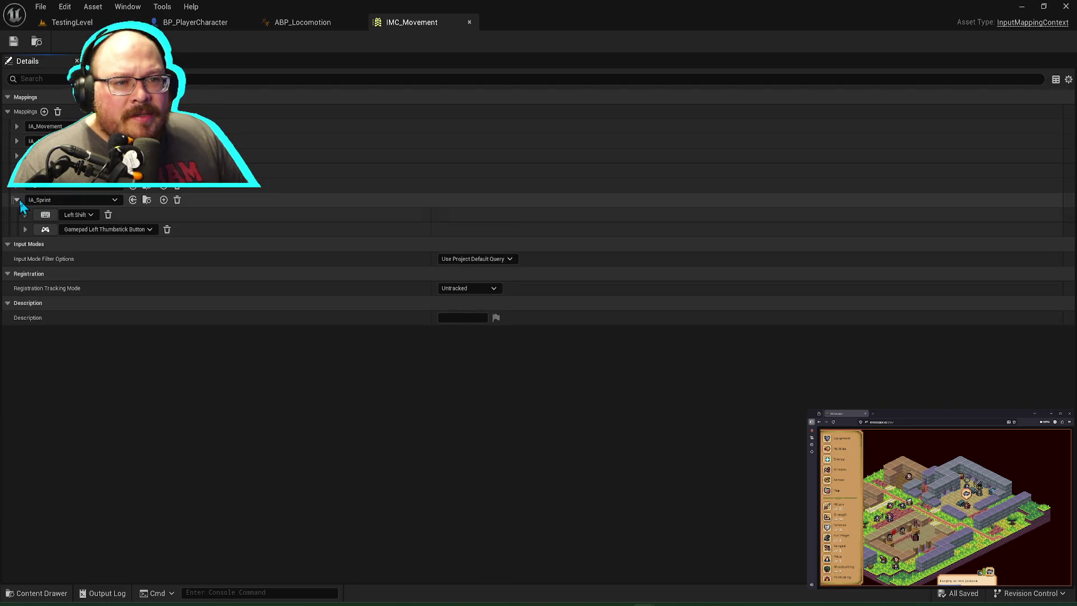
pyautogui.click(134, 229)
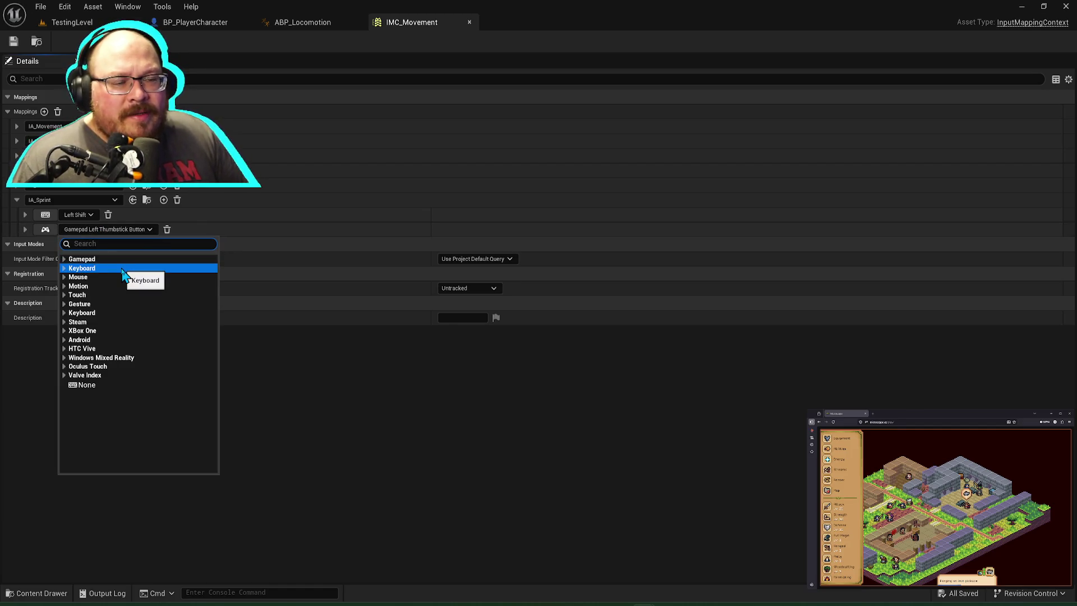
pyautogui.click(45, 229)
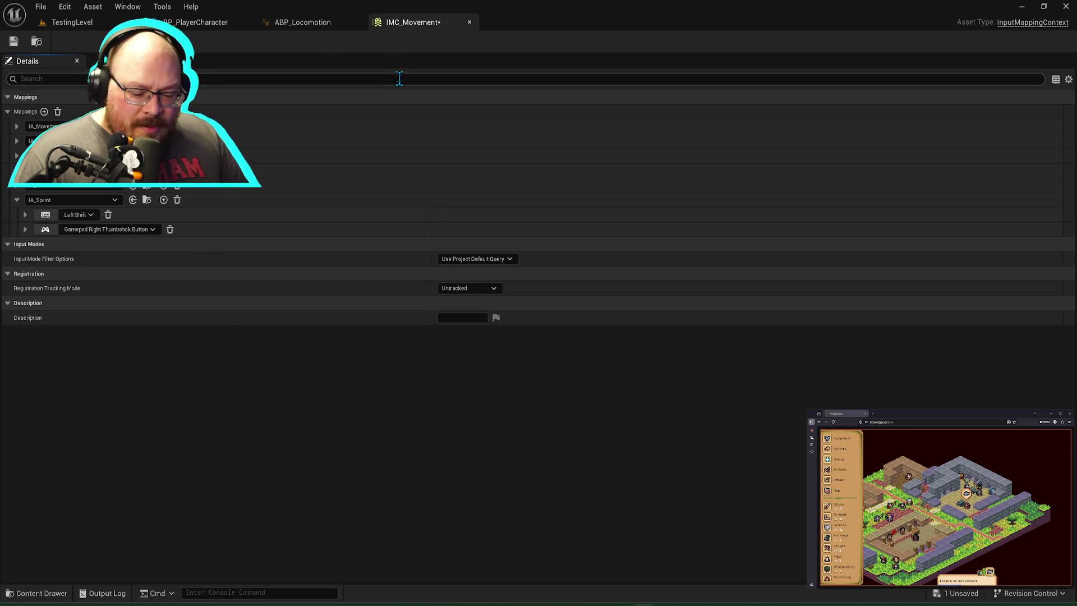
pyautogui.hotkey('ctrl', 's')
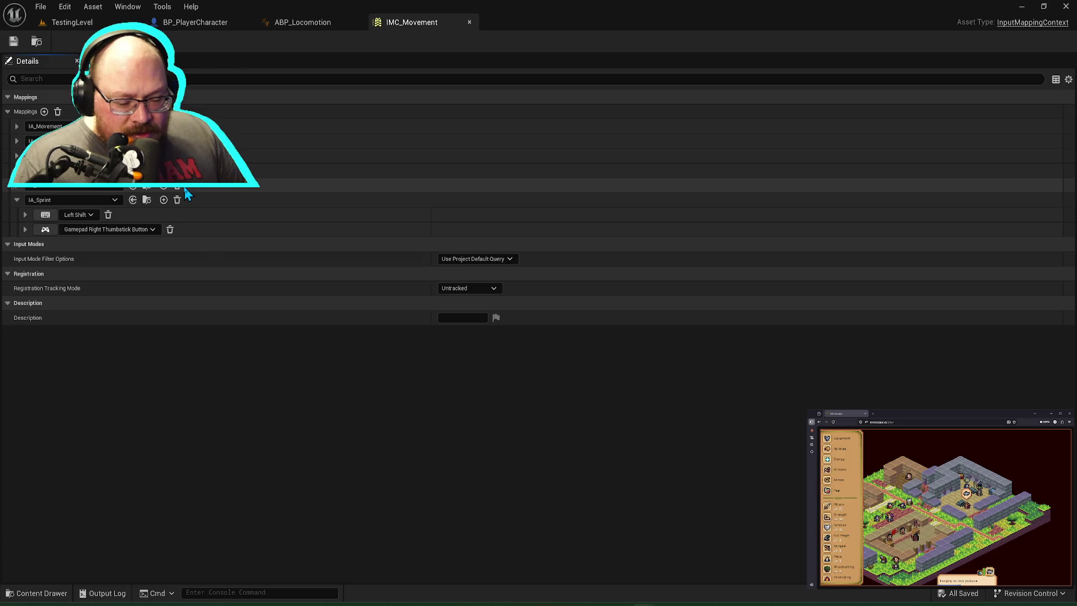
pyautogui.click(72, 21)
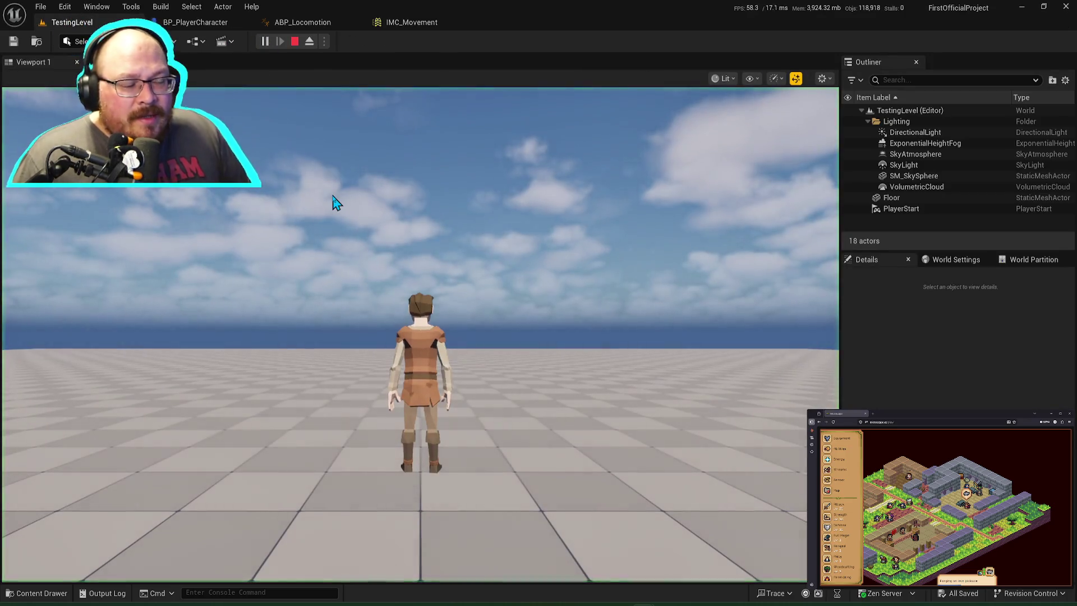
# Step: Play-test running with W, Shift sprinting at 1200 and Space jumps, then end the session
pyautogui.click(477, 228)
pyautogui.press('w')
pyautogui.press('shift')
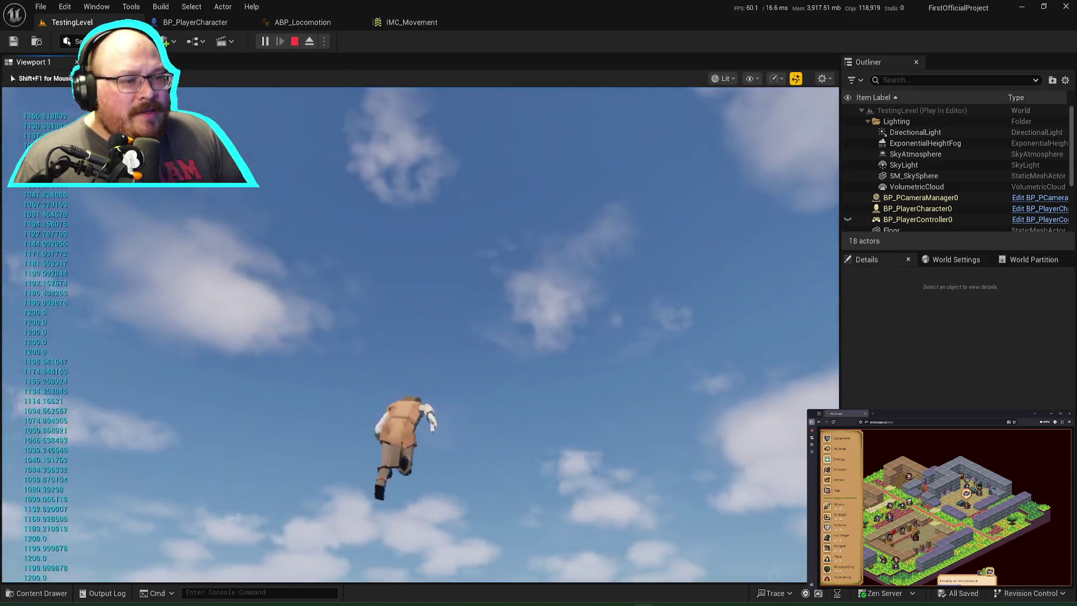
pyautogui.press('shift')
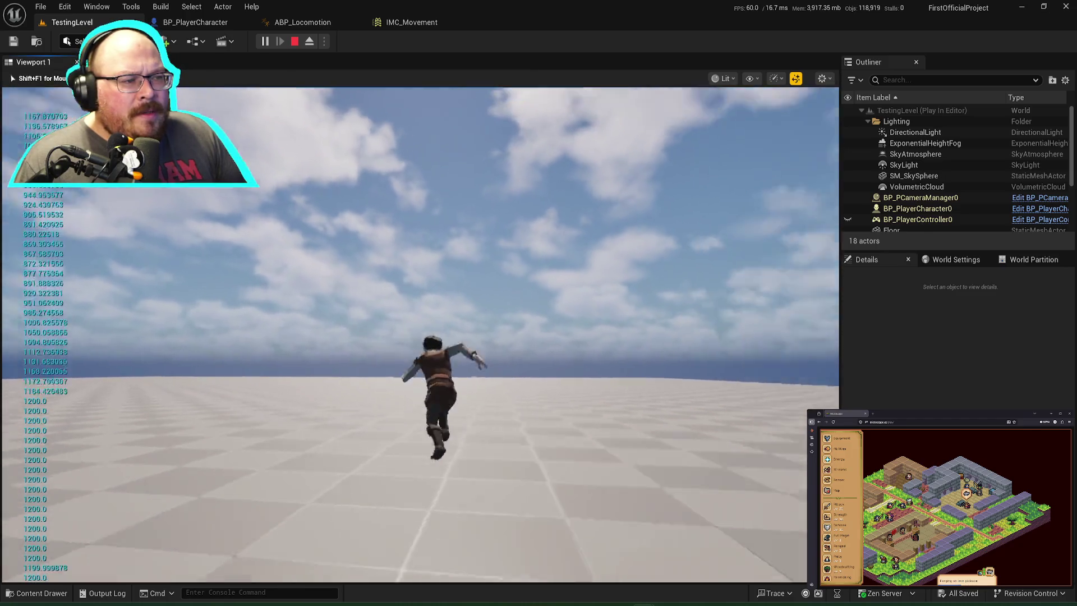
pyautogui.press('space')
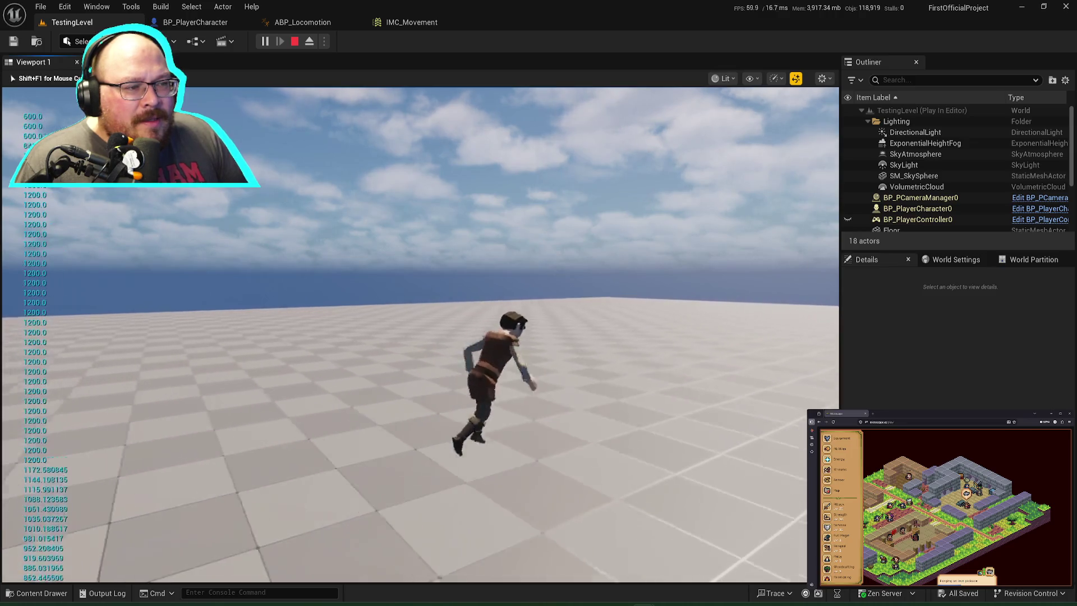
pyautogui.press('w')
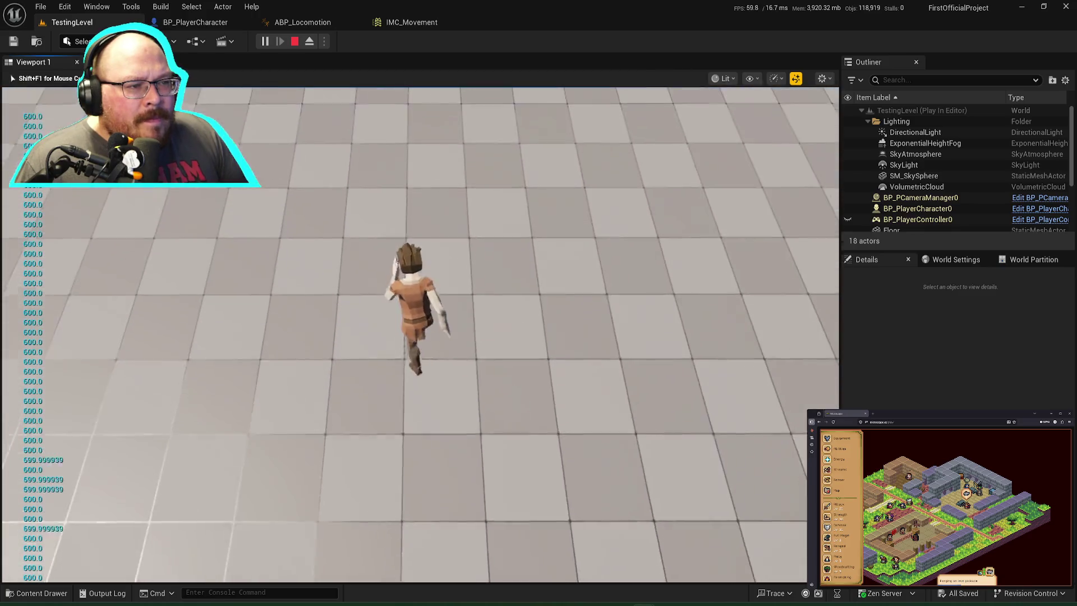
pyautogui.press('space')
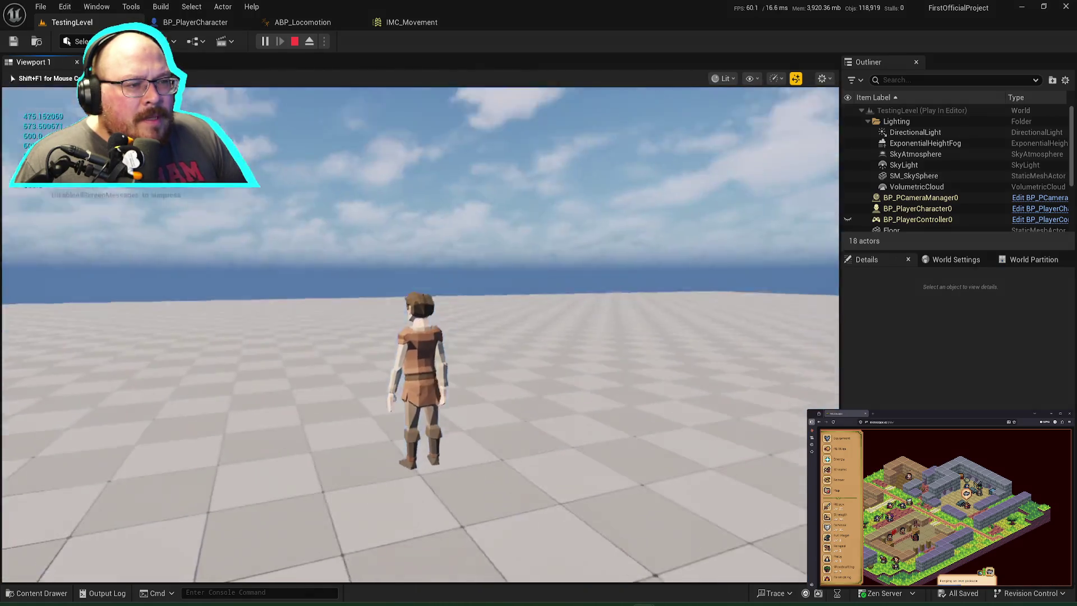
pyautogui.press('Escape')
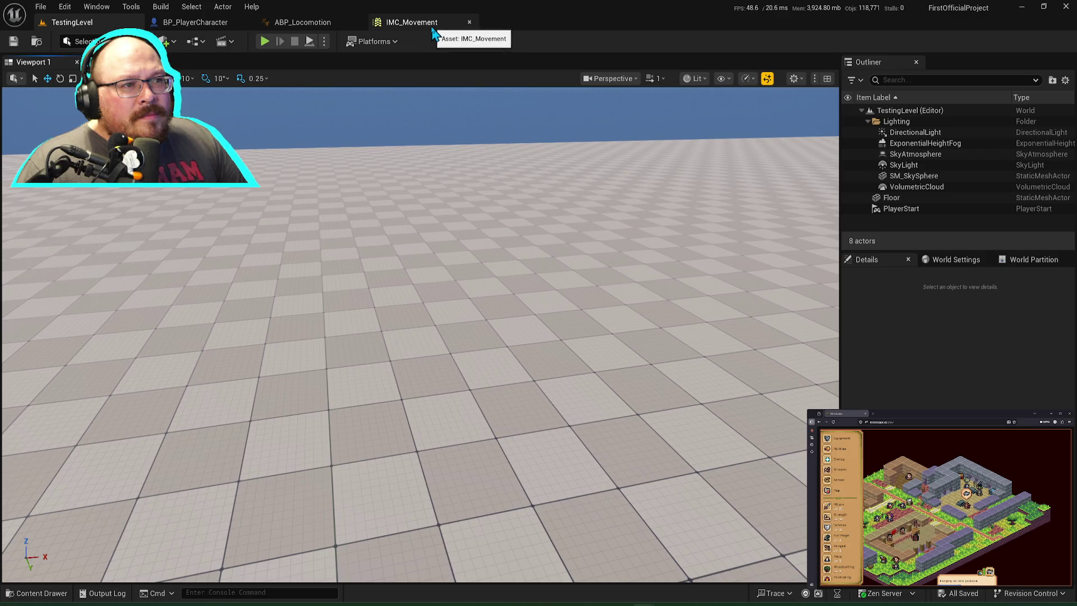
pyautogui.click(218, 24)
# Step: Tidy the sprint nodes and open the FOVZoom function graph
pyautogui.moveTo(607, 288)
pyautogui.mouseDown()
pyautogui.moveTo(646, 124)
pyautogui.moveTo(638, 183)
pyautogui.mouseUp()
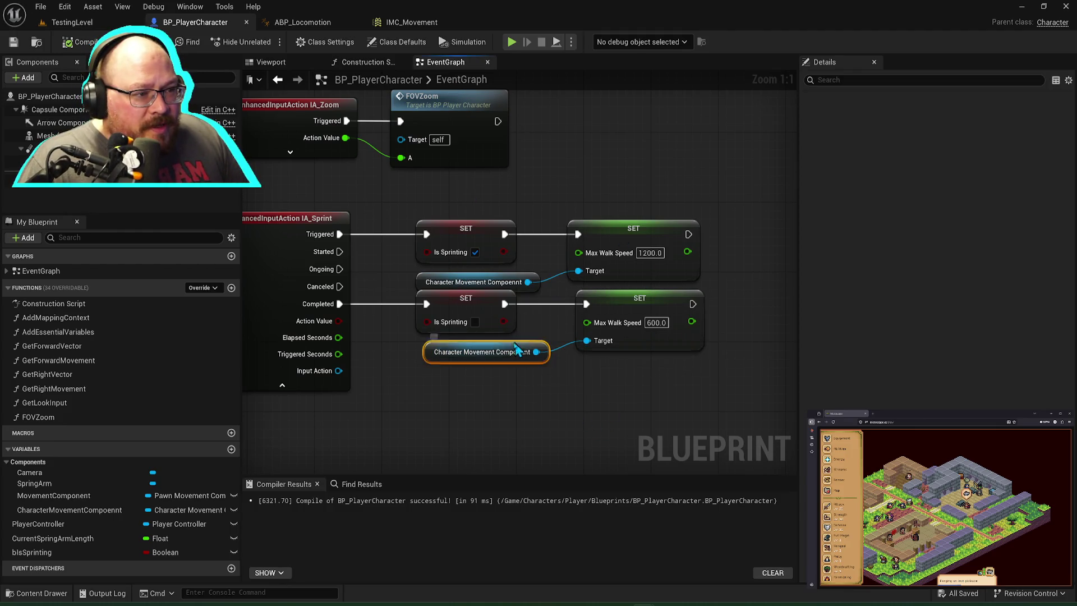
pyautogui.moveTo(511, 345); pyautogui.dragTo(494, 345)
pyautogui.click(608, 404)
pyautogui.scroll(-2, 609, 404)
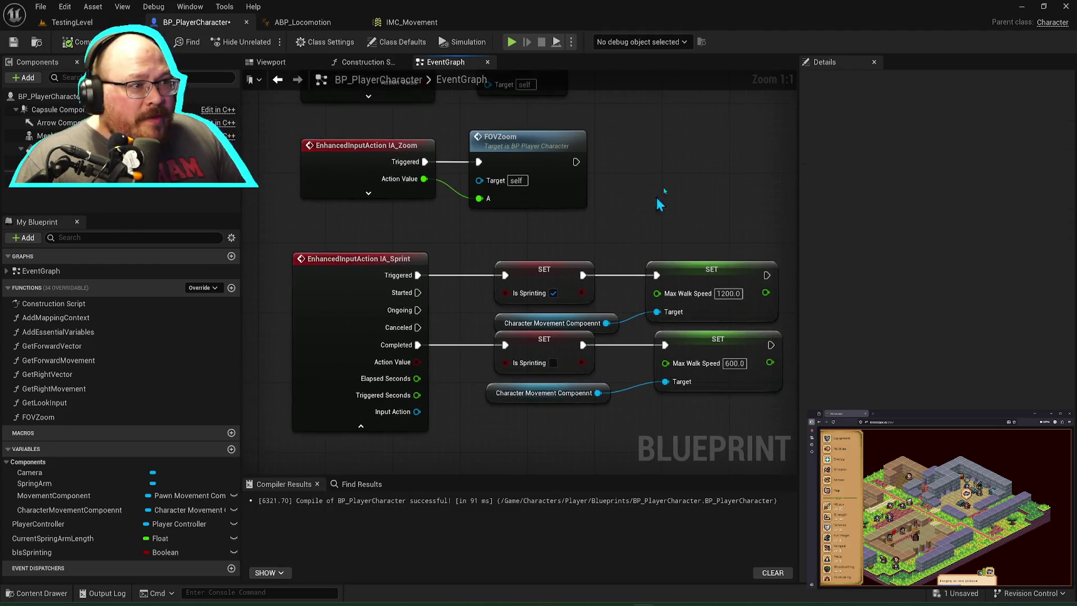
pyautogui.doubleClick(551, 283)
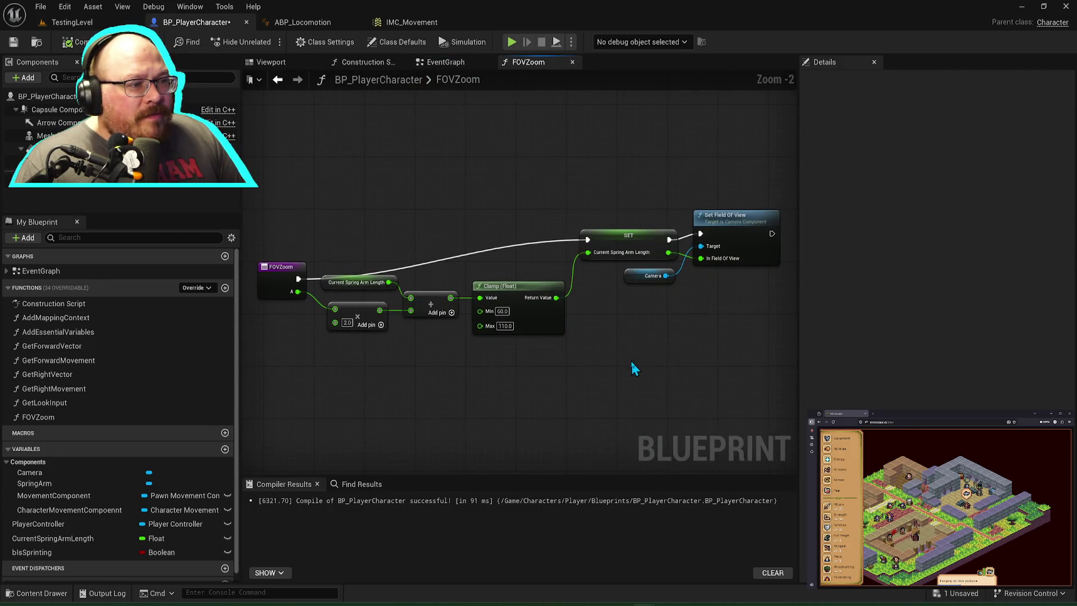
pyautogui.moveTo(284, 272)
pyautogui.mouseDown()
pyautogui.moveTo(311, 234)
pyautogui.moveTo(275, 233)
pyautogui.mouseUp()
pyautogui.moveTo(277, 194); pyautogui.dragTo(707, 253)
pyautogui.click(608, 354)
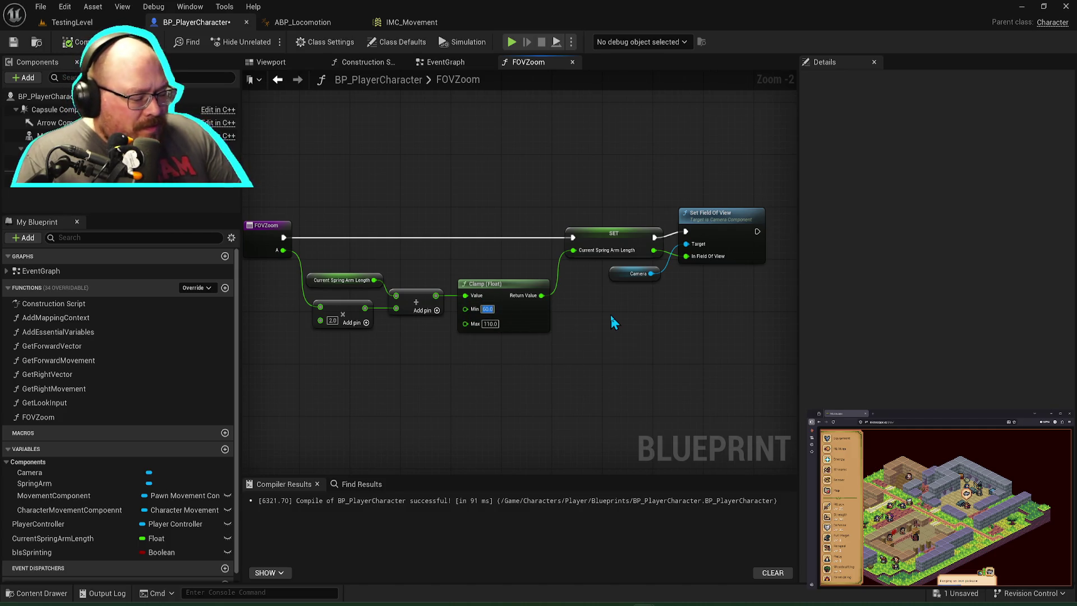
# Step: Change the FOVZoom Clamp (Float) Min from 50 to 25 and save the blueprint
pyautogui.write('50')
pyautogui.press('BackSpace')
pyautogui.press('BackSpace')
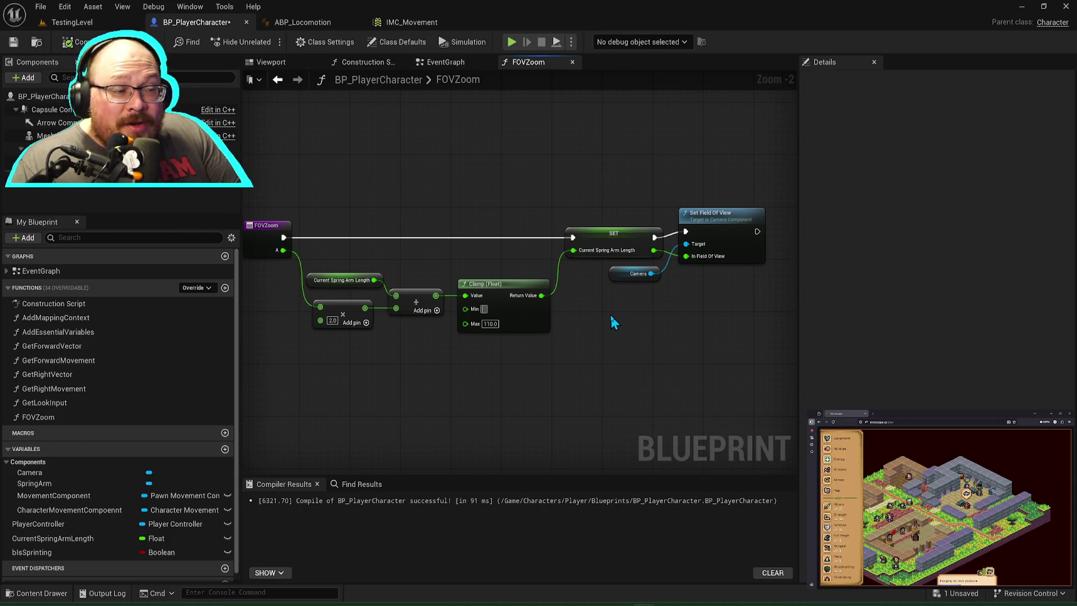
pyautogui.write('25')
pyautogui.press('Return')
pyautogui.hotkey('ctrl', 's')
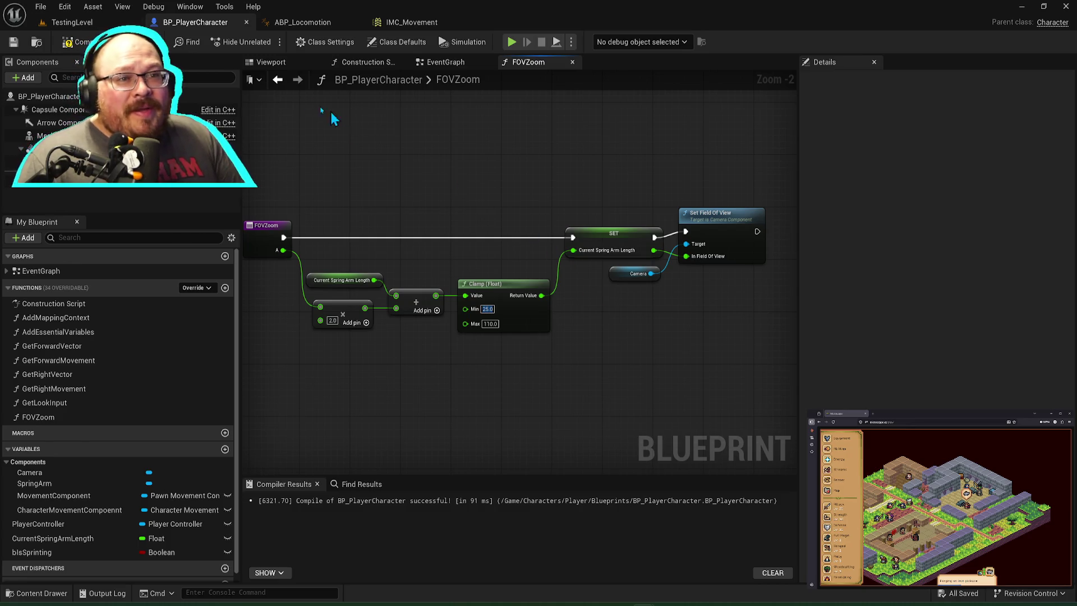
pyautogui.click(90, 22)
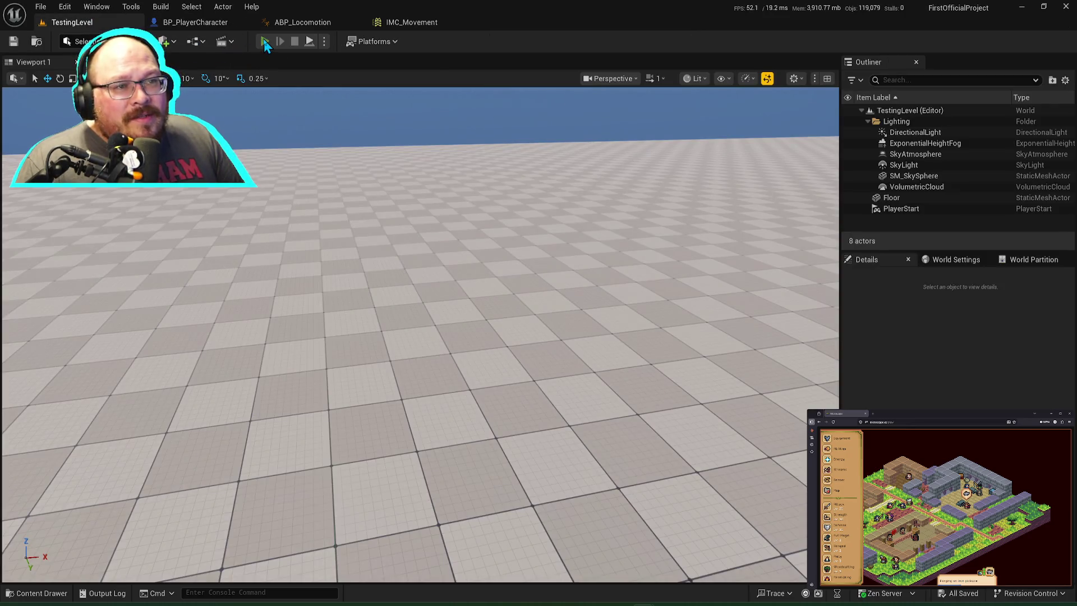
# Step: Play-test the level, making the character jump, then stop
pyautogui.click(265, 41)
pyautogui.click(420, 281)
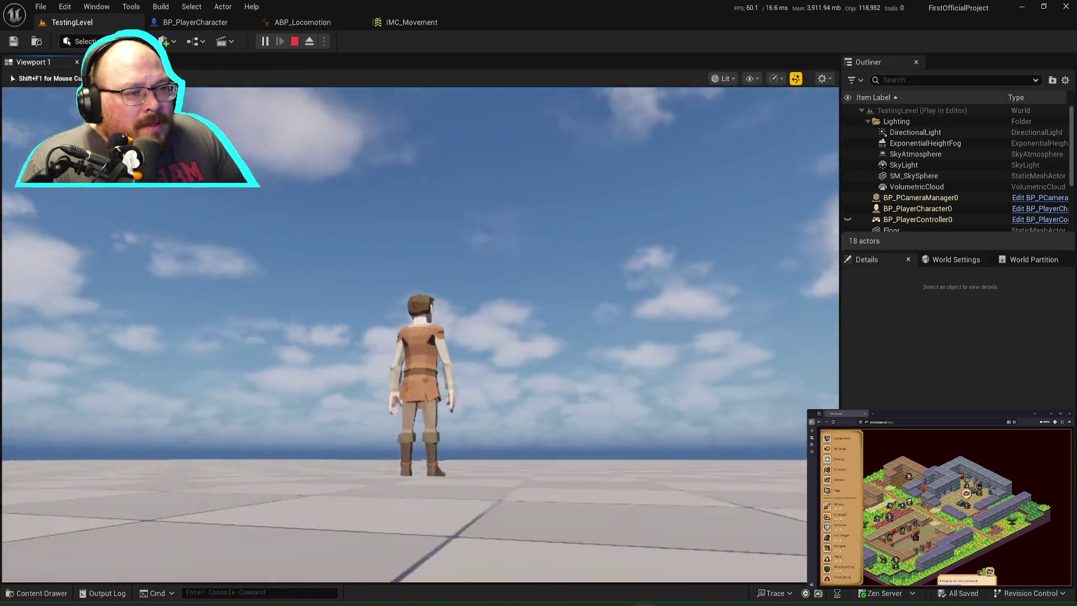
pyautogui.press('space')
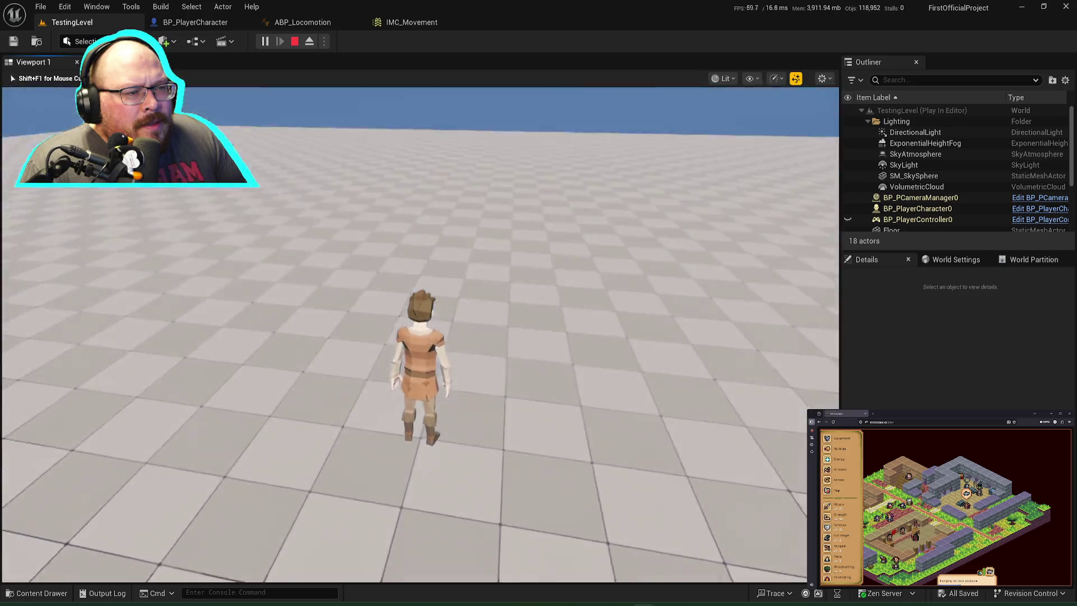
pyautogui.moveTo(421, 337)
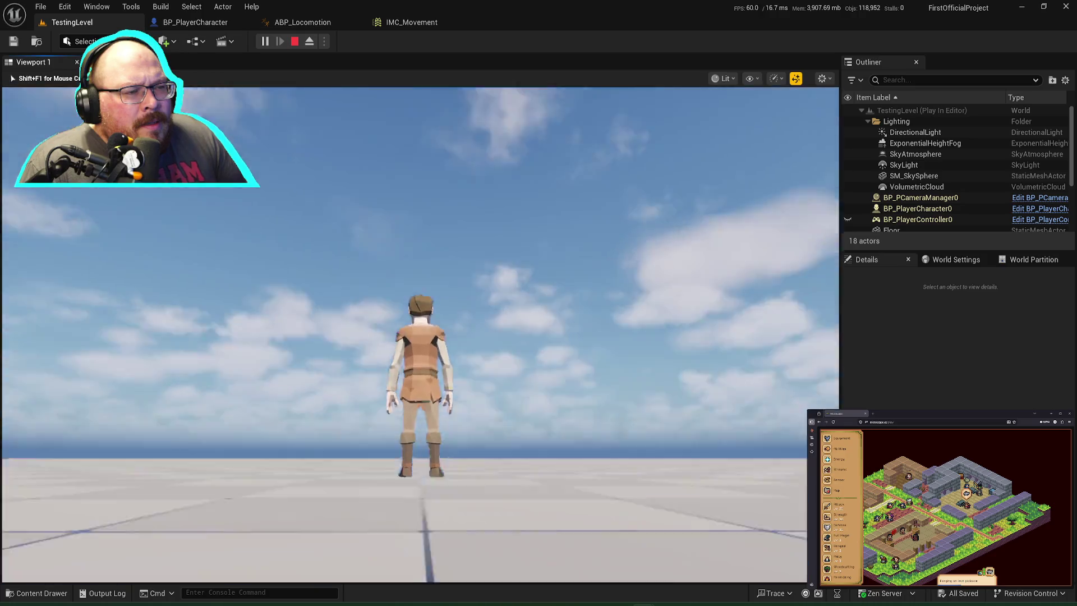
pyautogui.press('Escape')
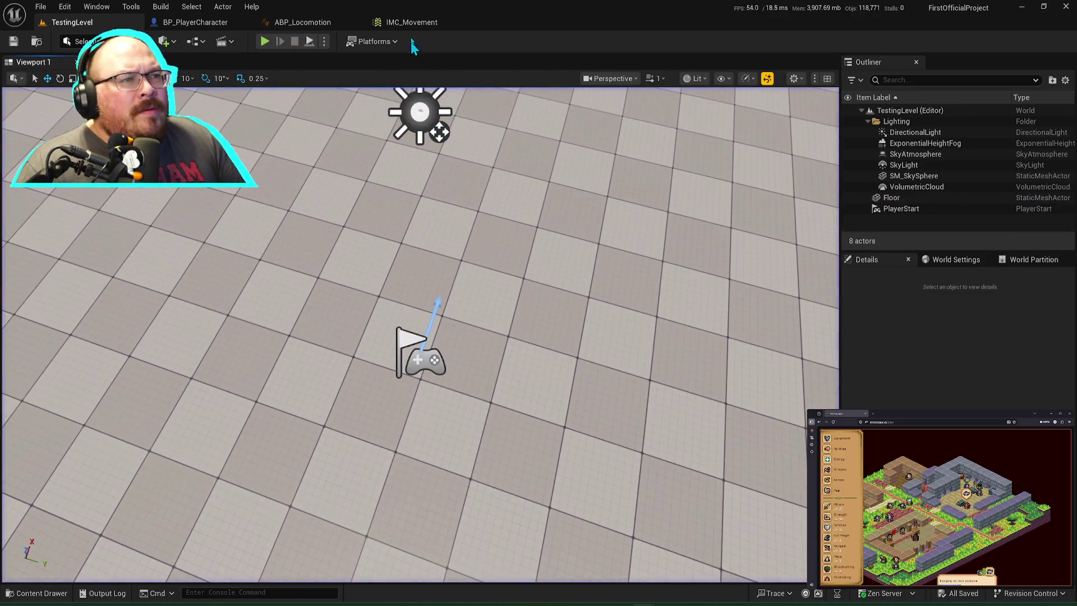
# Step: Set the FOVZoom clamp Min to 90 and save the character blueprint
pyautogui.click(412, 21)
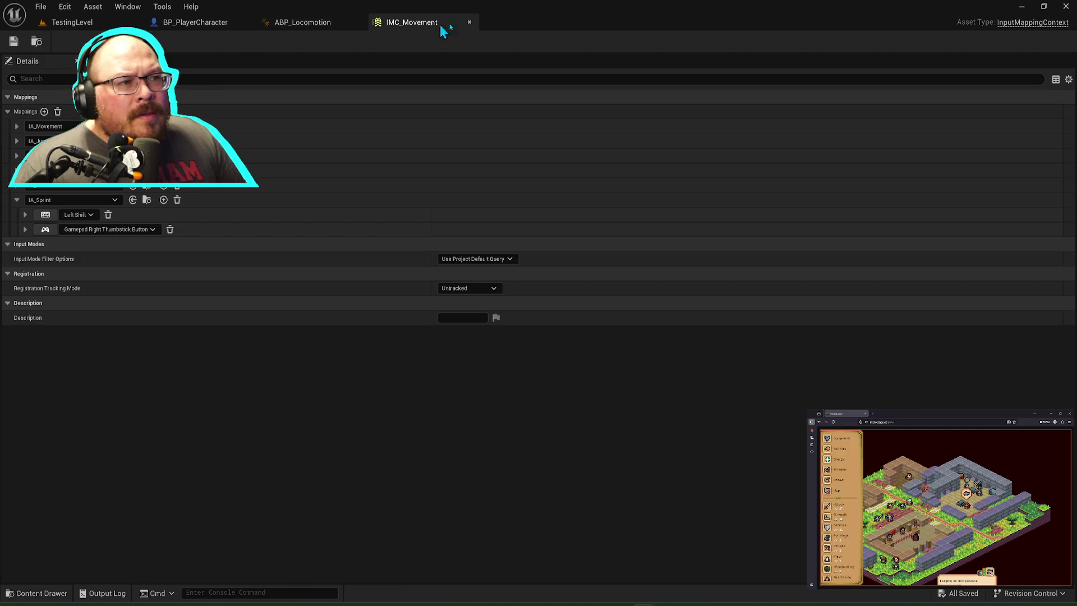
pyautogui.click(195, 22)
pyautogui.click(487, 309)
pyautogui.write('90')
pyautogui.press('Return')
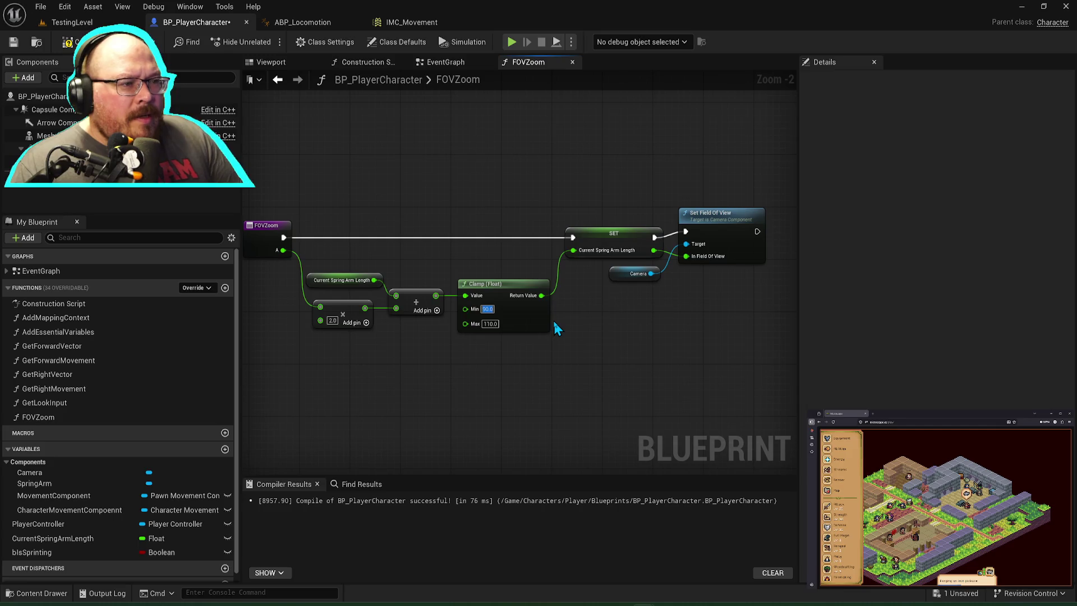
pyautogui.hotkey('ctrl', 's')
# Step: Play-test TestingLevel again with the 90 zoom clamp, then stop
pyautogui.click(96, 25)
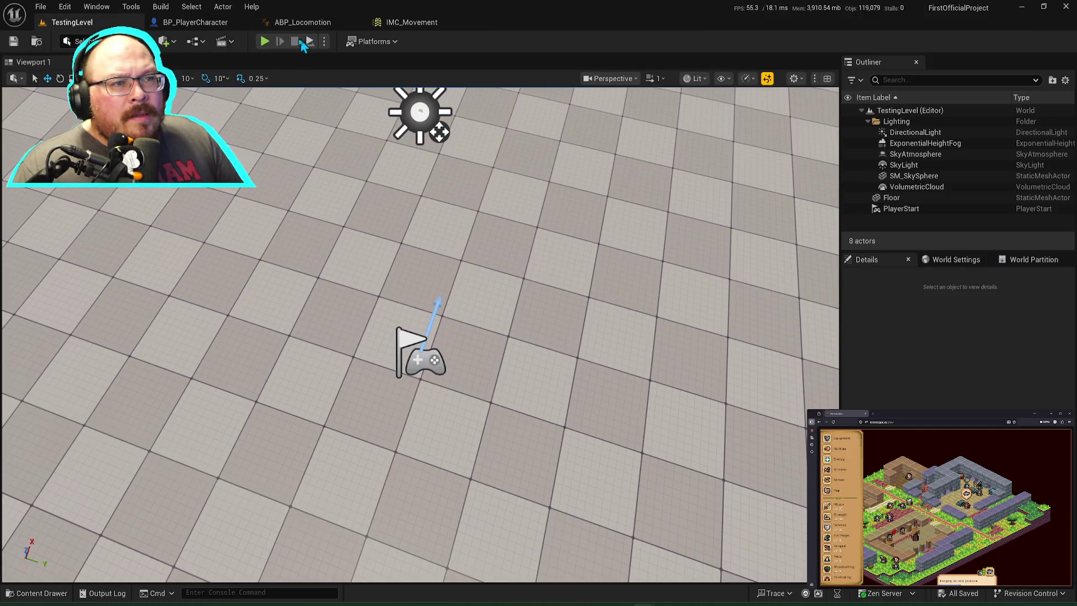
pyautogui.click(273, 43)
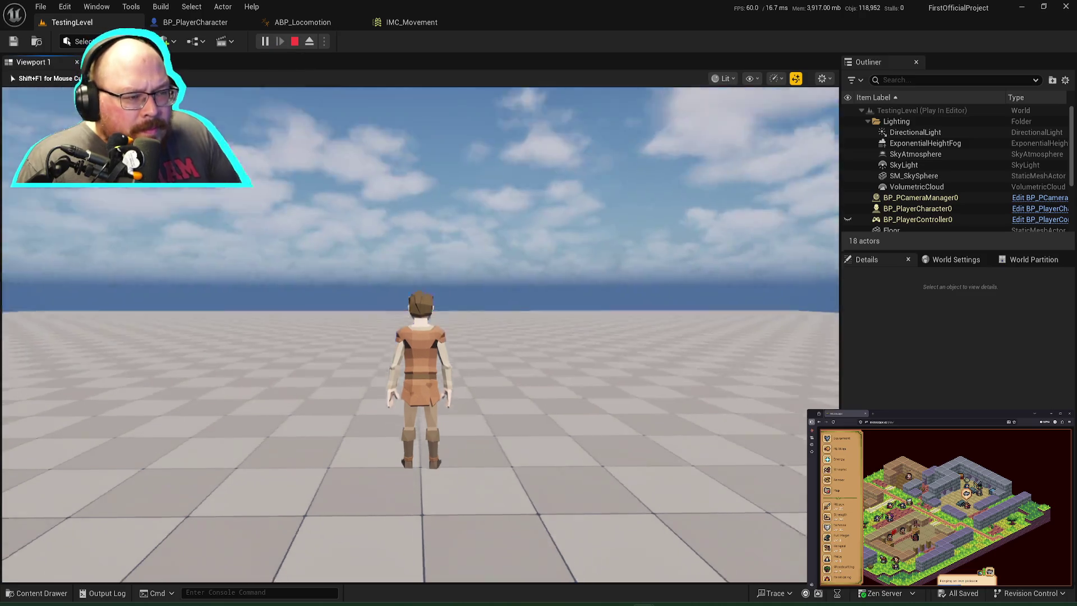
pyautogui.moveTo(419, 335)
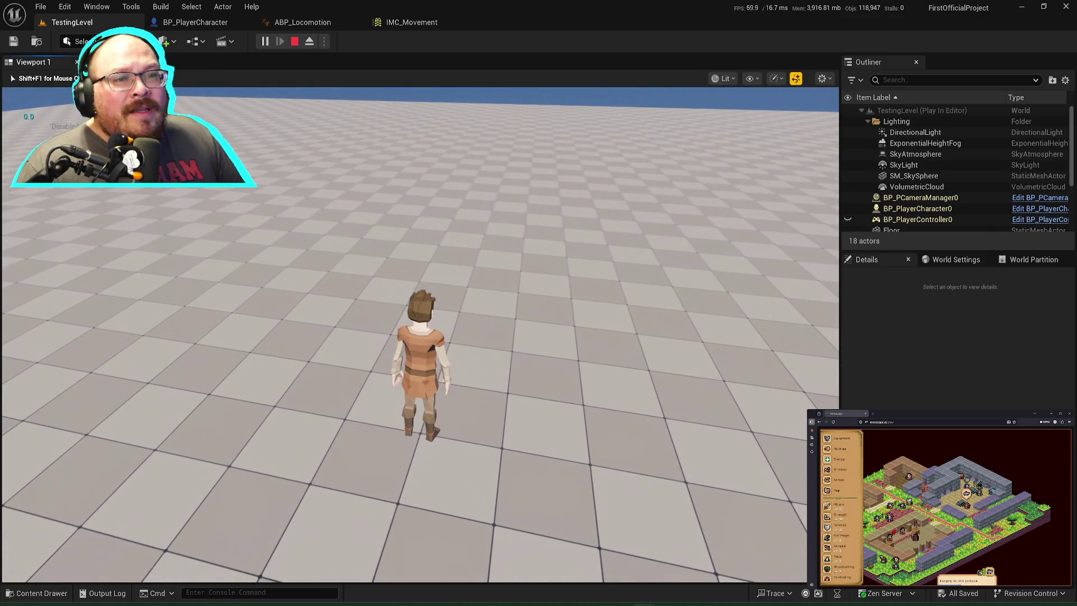
pyautogui.press('Escape')
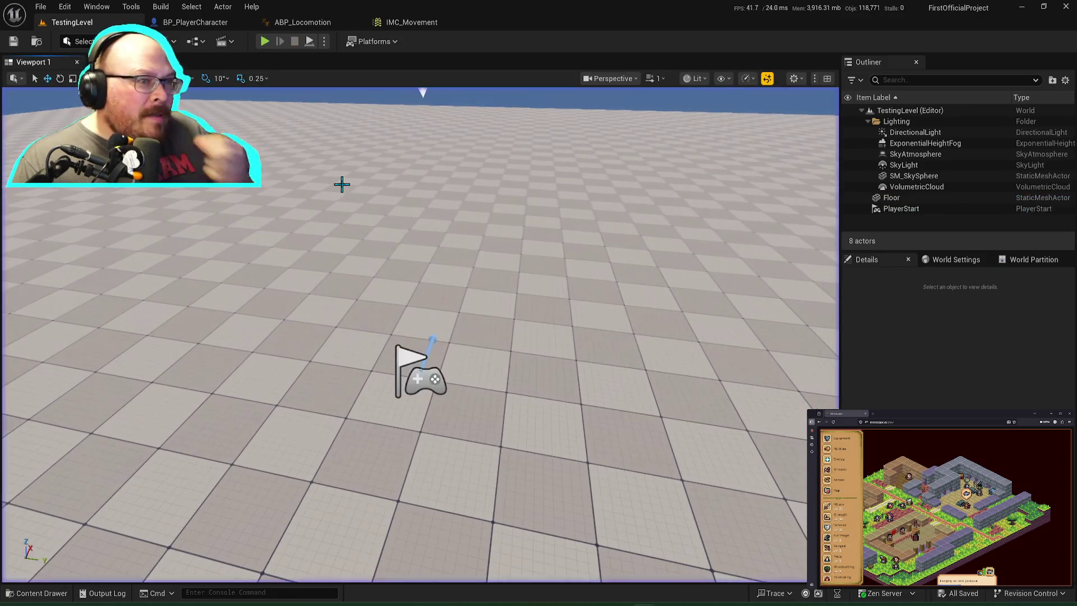
# Step: Close FOVZoom, open GetLookInput, and shift the yaw, pitch and reroute nodes right
pyautogui.click(216, 23)
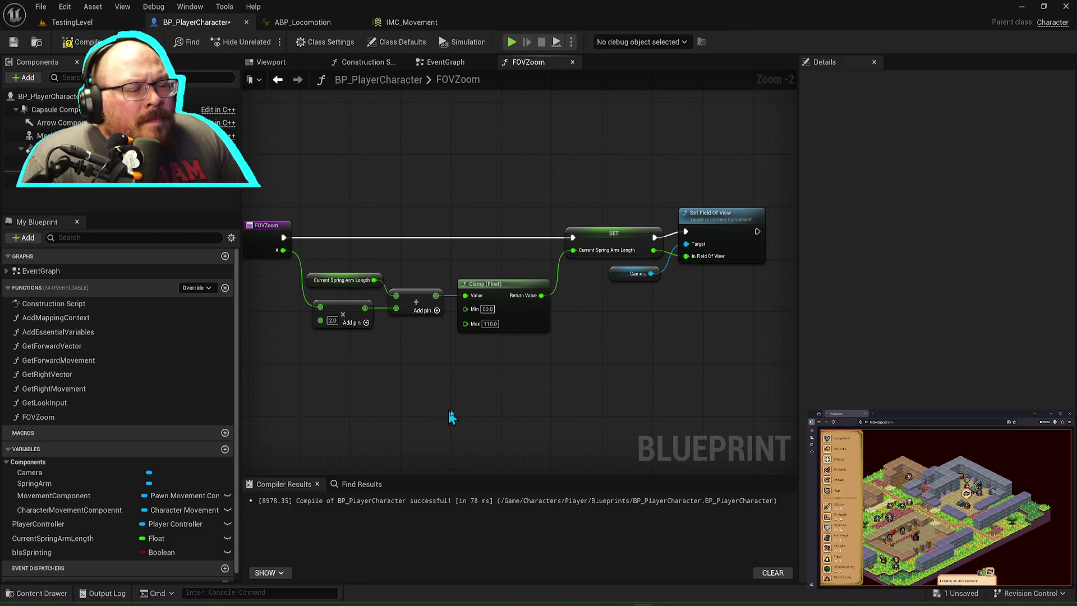
pyautogui.moveTo(447, 417); pyautogui.dragTo(507, 410)
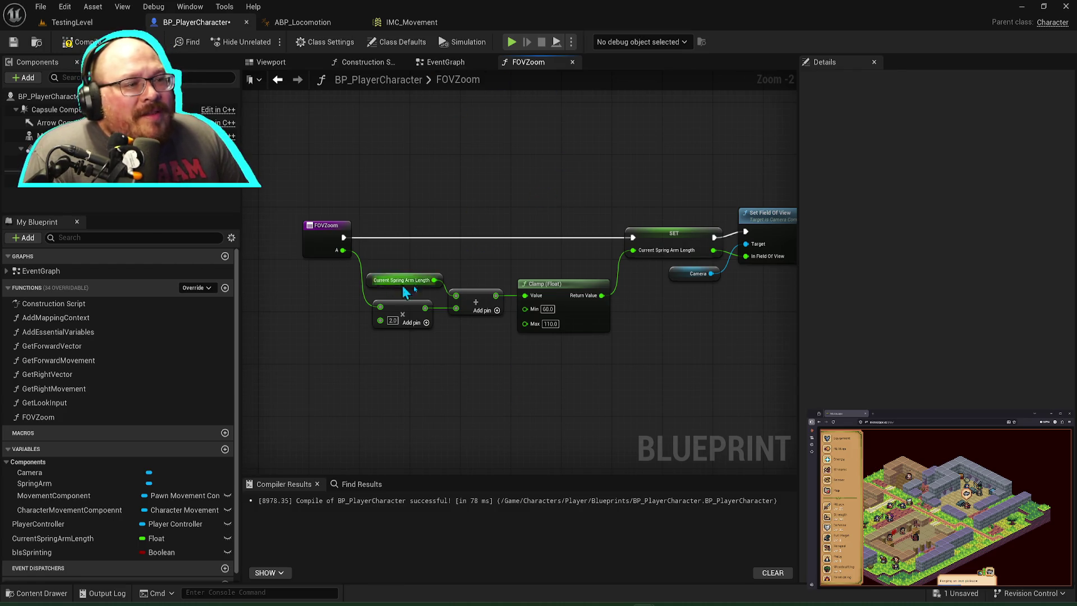
pyautogui.click(573, 62)
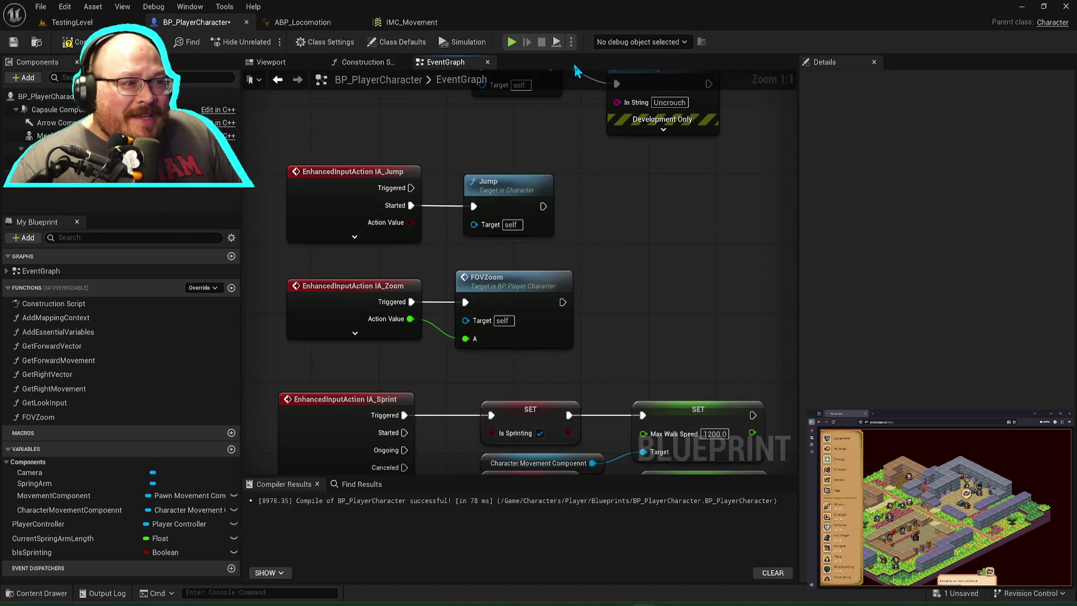
pyautogui.moveTo(672, 297)
pyautogui.mouseDown()
pyautogui.moveTo(666, 361)
pyautogui.moveTo(721, 369)
pyautogui.moveTo(675, 218)
pyautogui.moveTo(674, 367)
pyautogui.mouseUp()
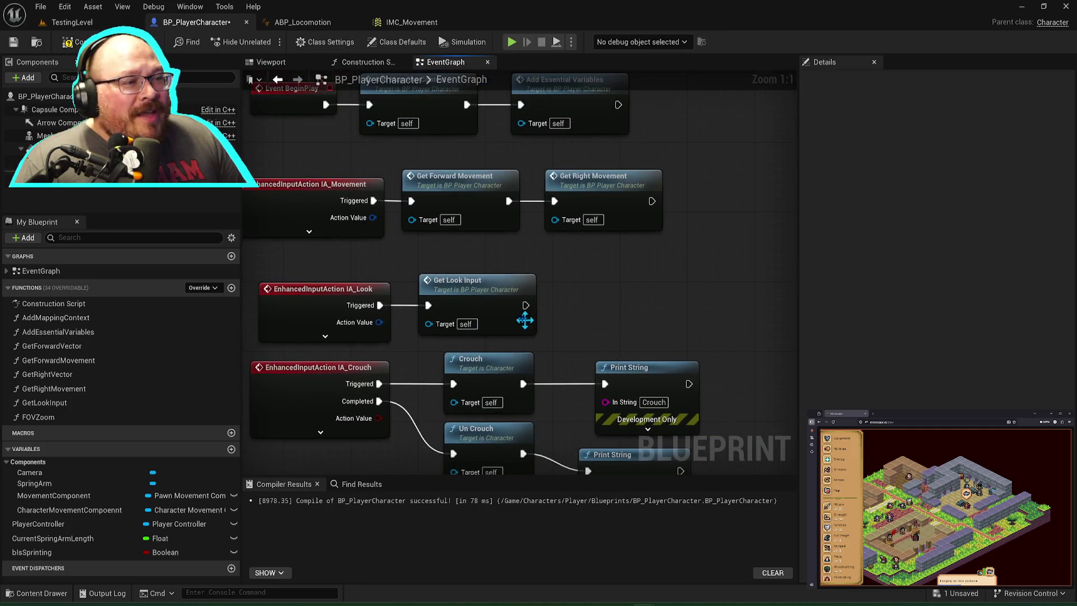
pyautogui.doubleClick(493, 286)
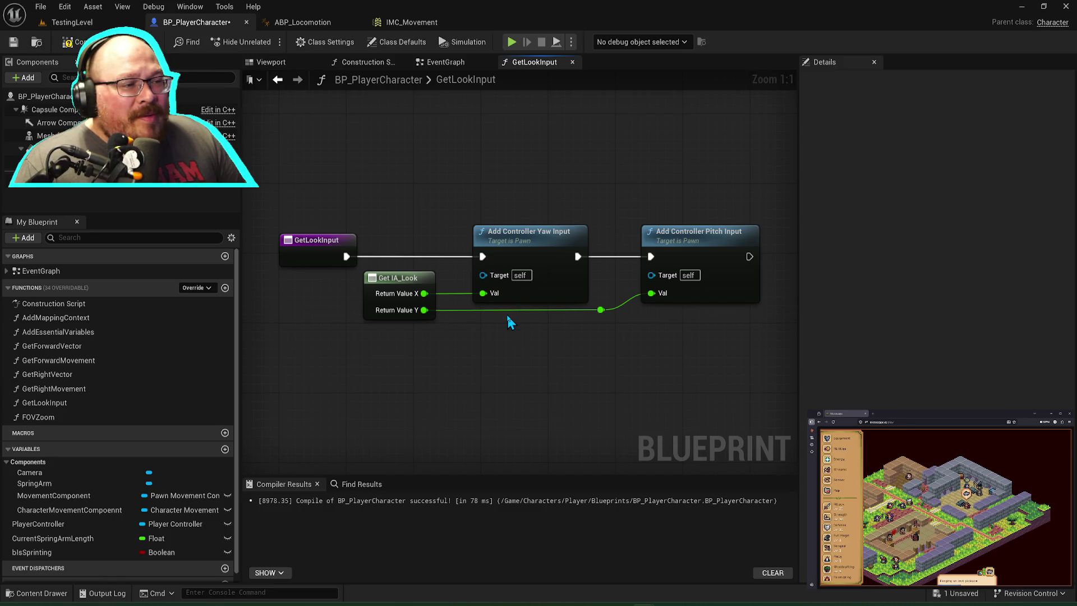
pyautogui.moveTo(507, 182); pyautogui.dragTo(753, 326)
pyautogui.moveTo(539, 226)
pyautogui.mouseDown()
pyautogui.moveTo(631, 220)
pyautogui.moveTo(634, 248)
pyautogui.mouseUp()
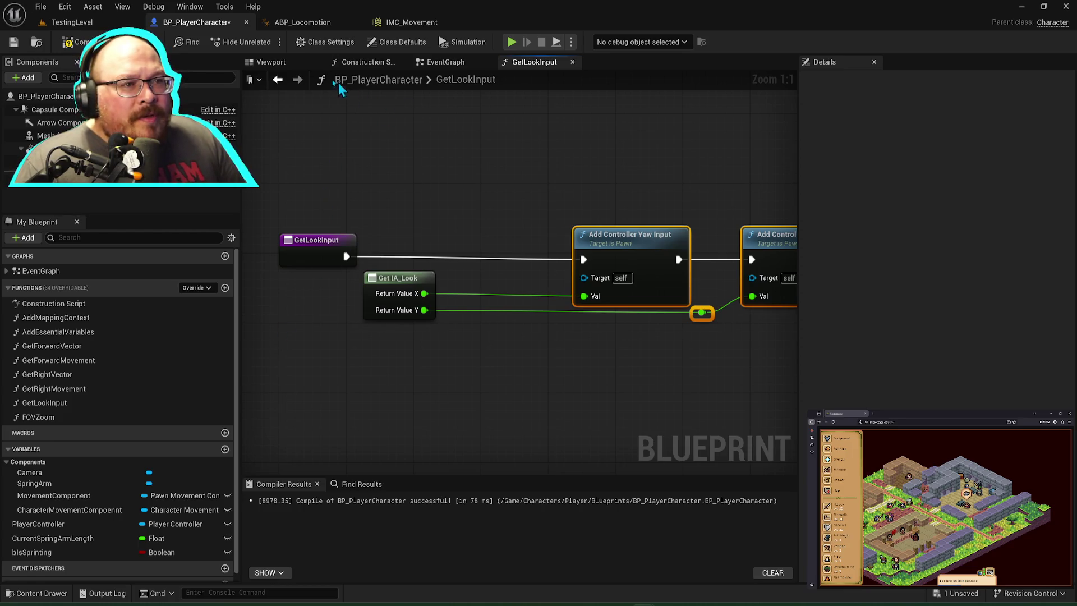
# Step: Check the character's 3D preview, save the blueprint, and return to the event graph
pyautogui.click(286, 62)
pyautogui.moveTo(536, 213)
pyautogui.mouseDown()
pyautogui.moveTo(246, 216)
pyautogui.moveTo(393, 216)
pyautogui.moveTo(336, 236)
pyautogui.moveTo(536, 214)
pyautogui.moveTo(519, 218)
pyautogui.mouseUp()
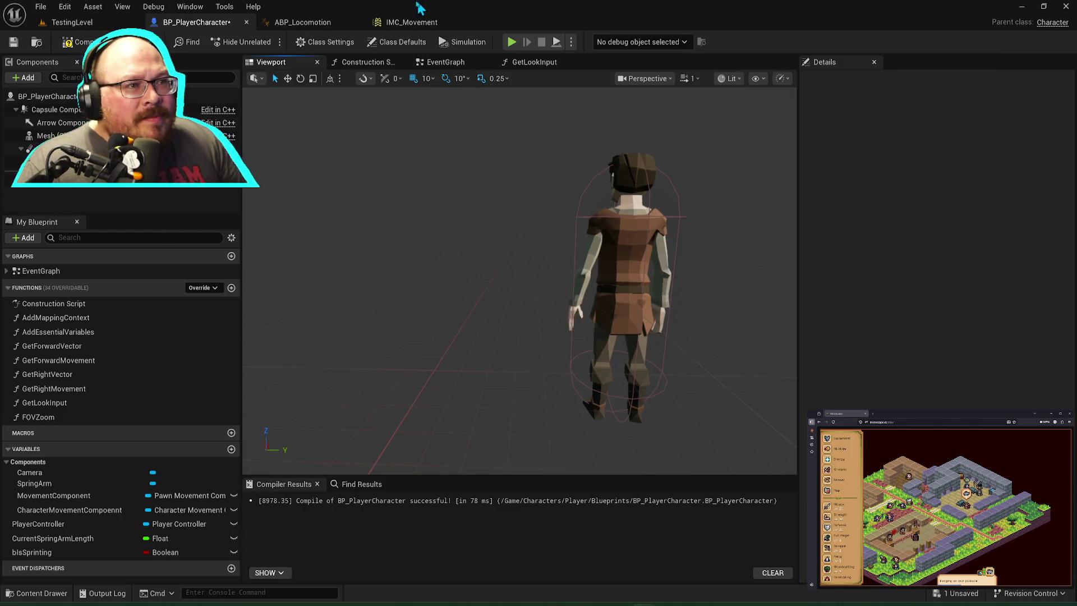
pyautogui.hotkey('ctrl', 's')
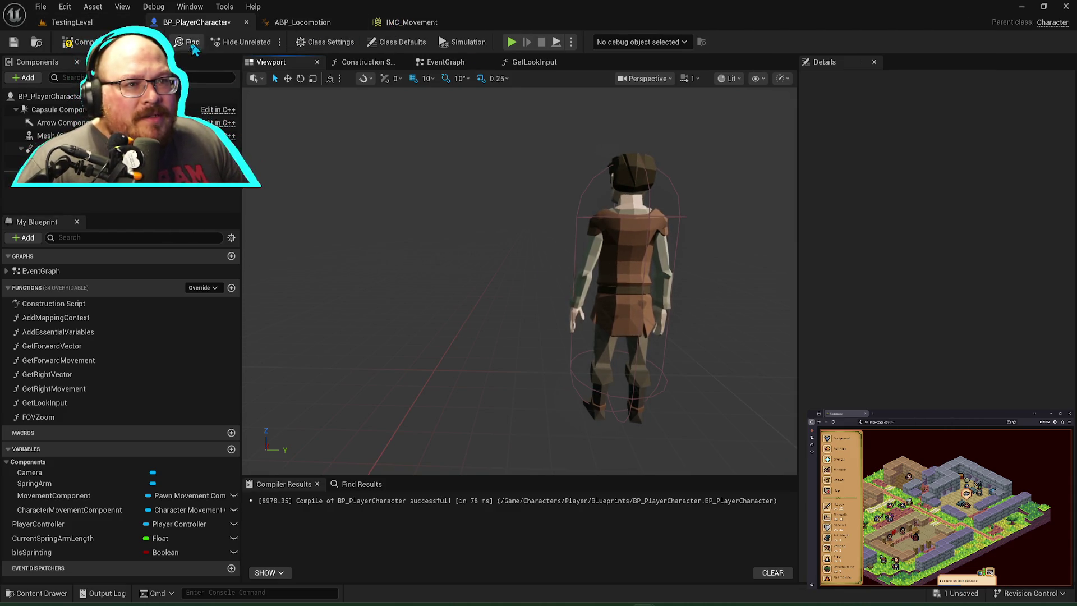
pyautogui.click(72, 21)
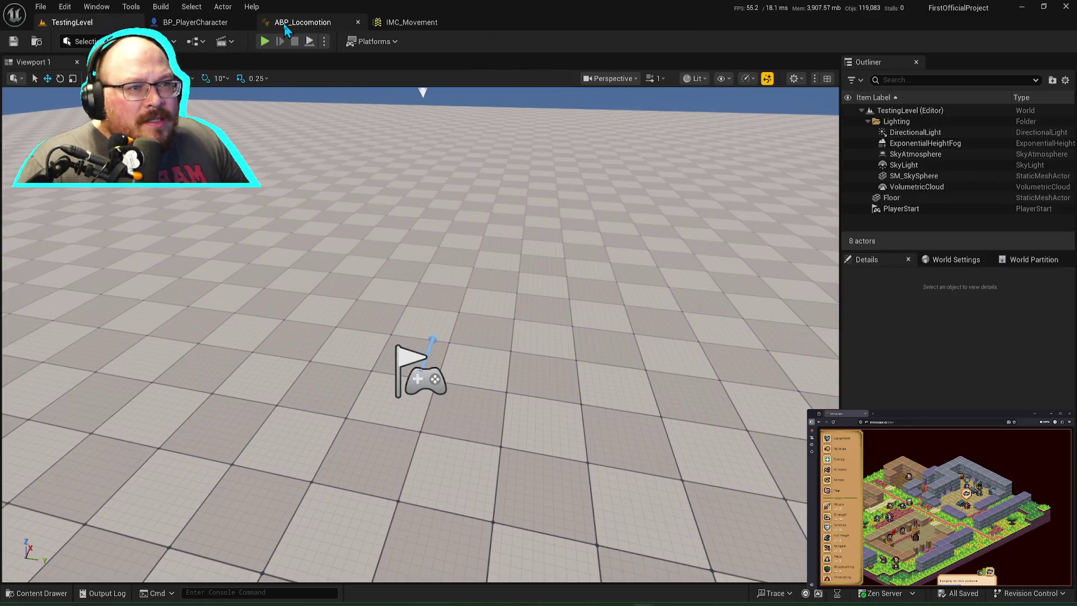
pyautogui.click(195, 22)
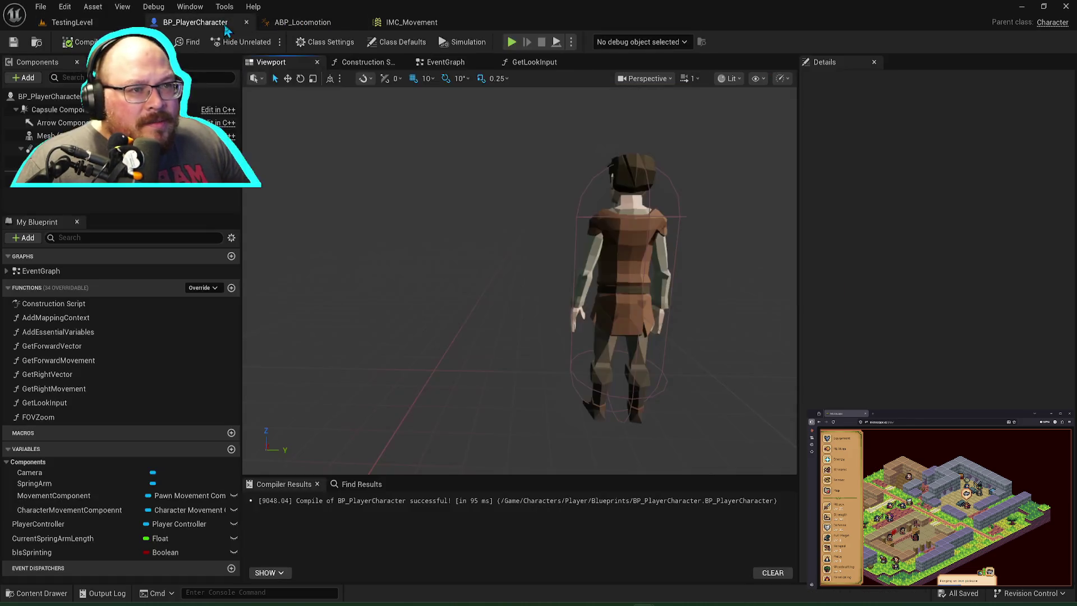
pyautogui.click(446, 63)
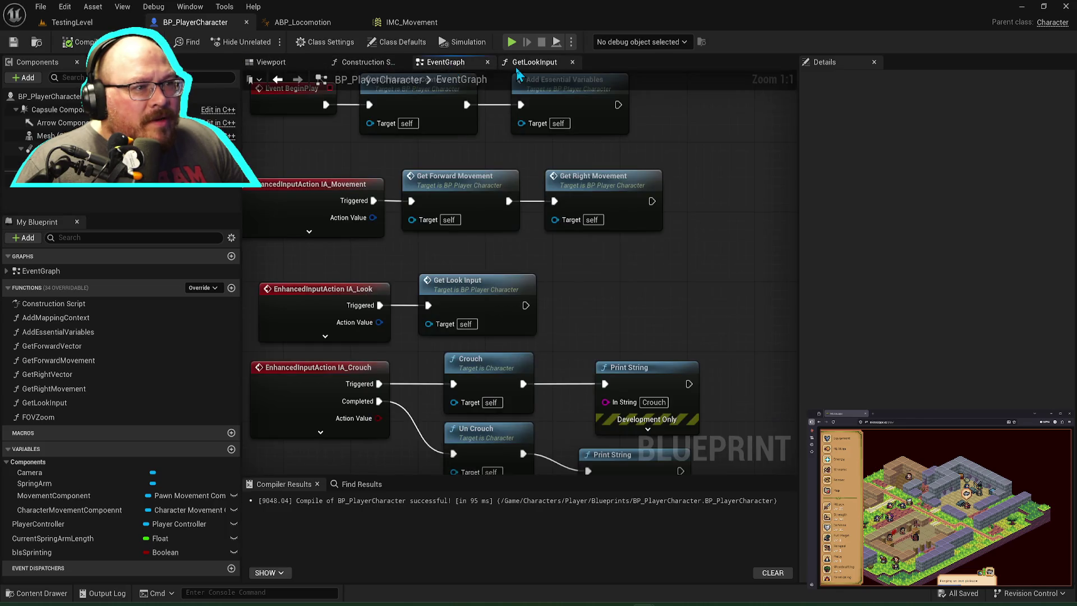
pyautogui.scroll(-10, 695, 301)
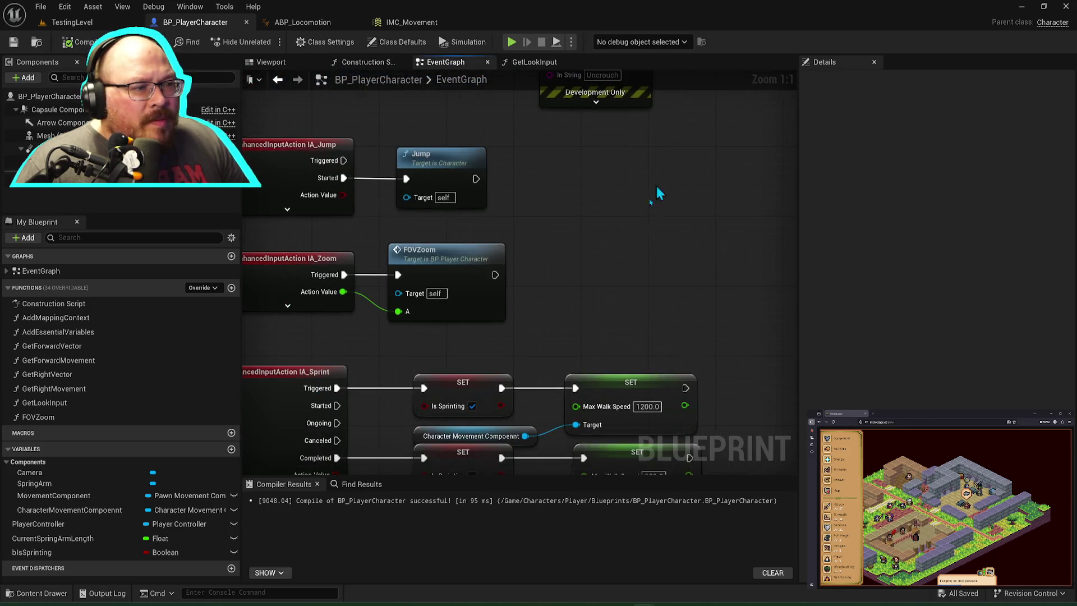
# Step: Inspect the FOVZoom entry node and Clamp (Float) node, briefly checking ABP_Locomotion
pyautogui.doubleClick(452, 182)
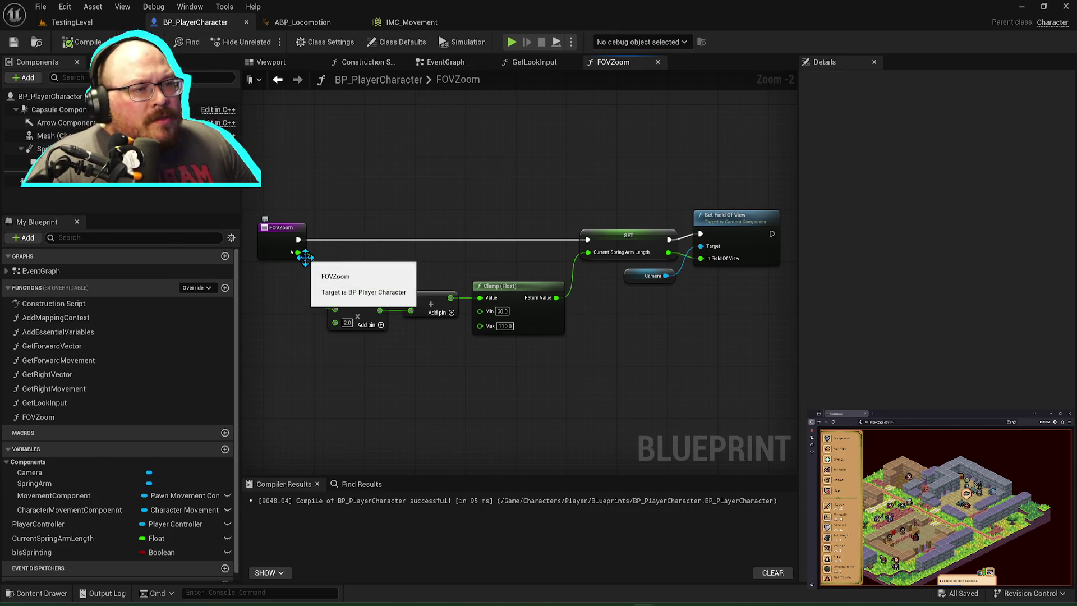
pyautogui.click(285, 231)
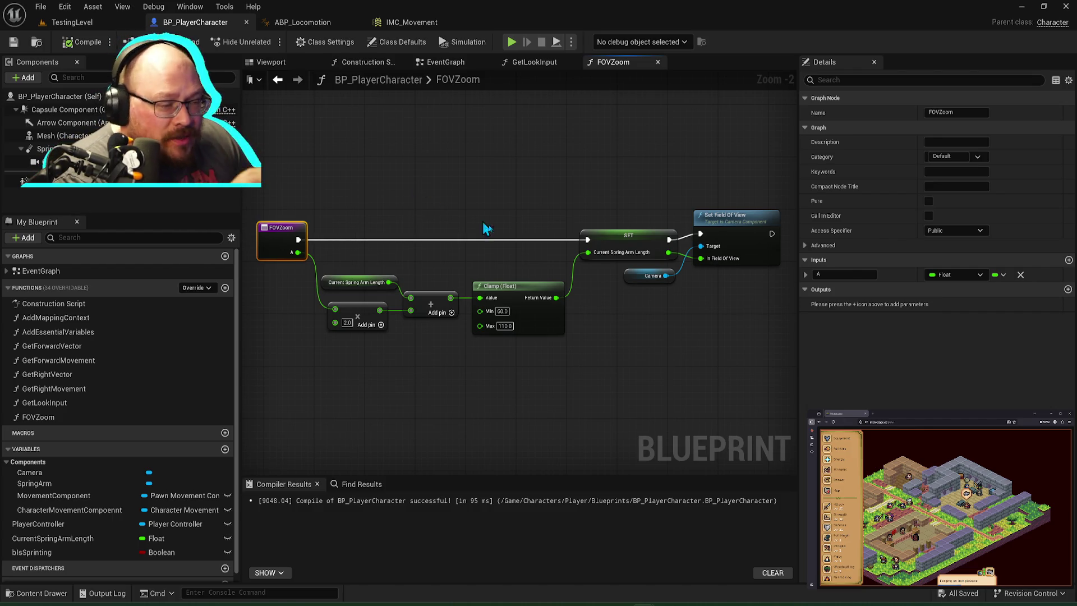
pyautogui.click(548, 307)
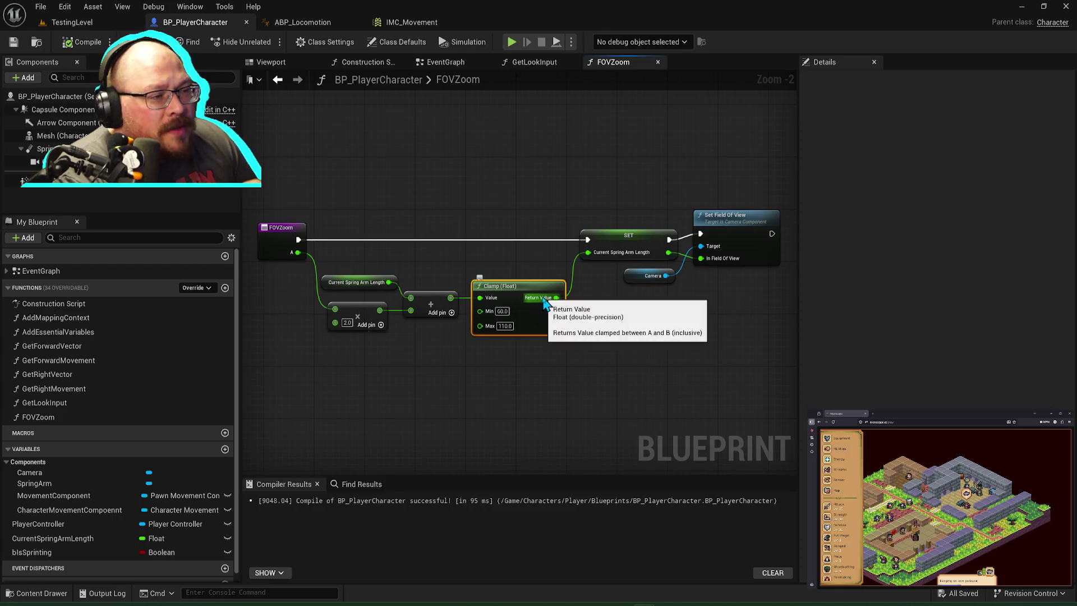
pyautogui.click(300, 24)
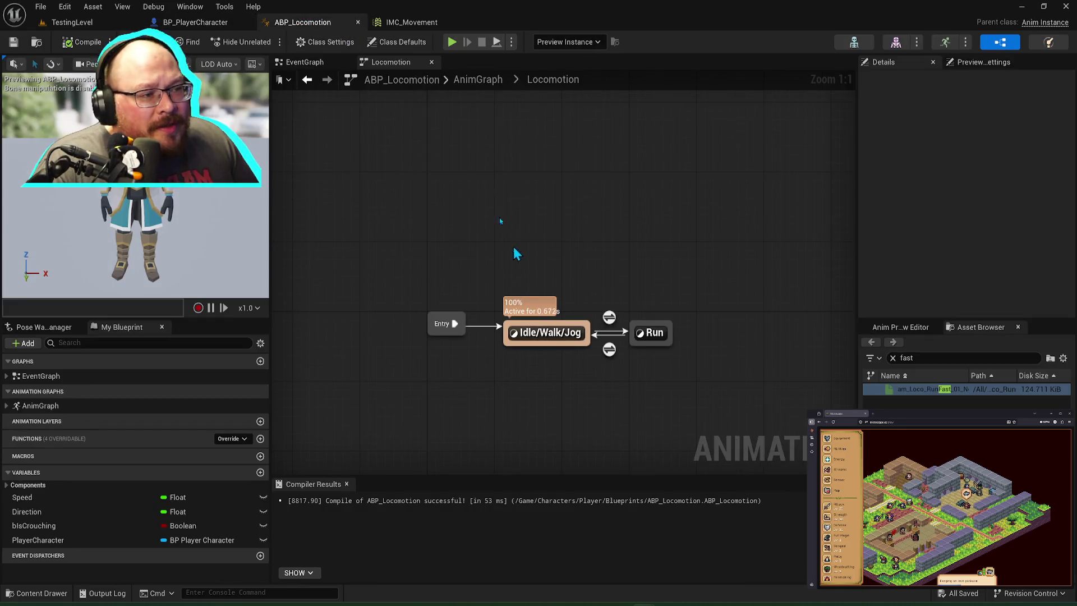
pyautogui.click(195, 22)
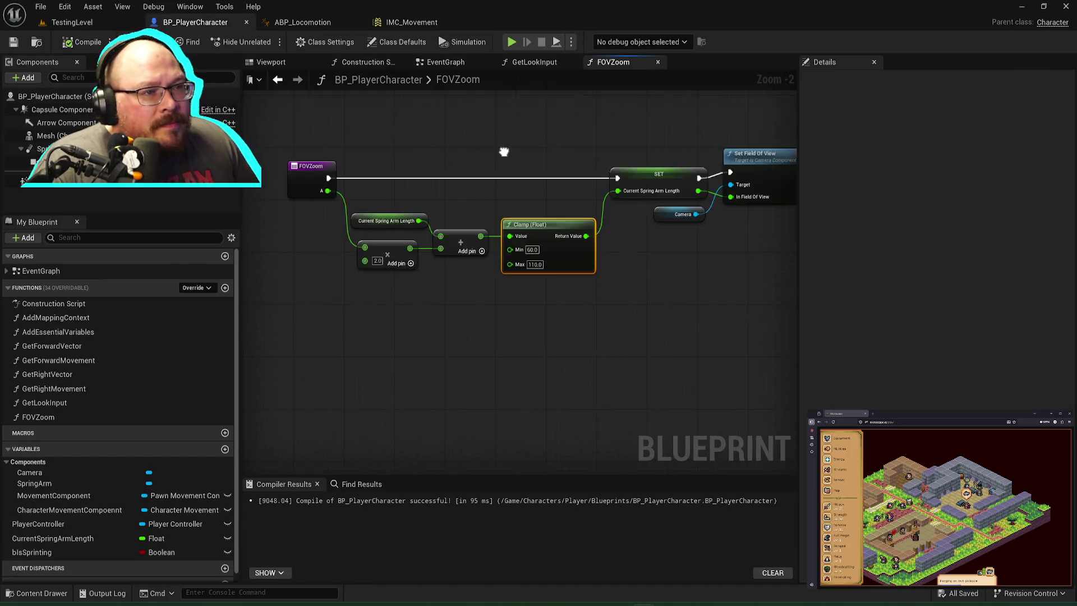
pyautogui.click(534, 62)
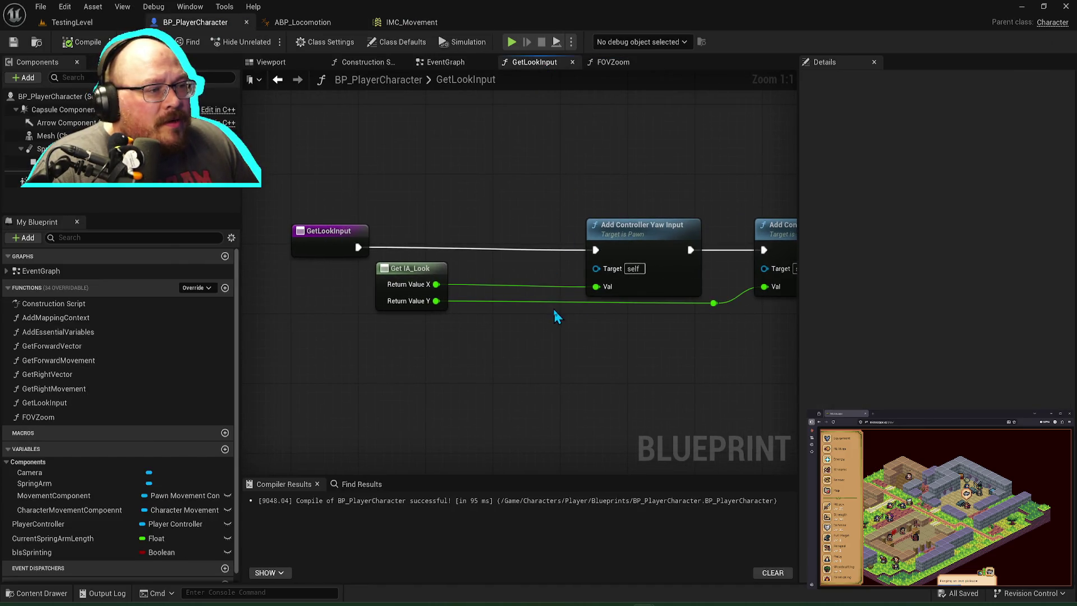
# Step: Reroute the Return Value Y wire below the nodes using two reroute points
pyautogui.moveTo(335, 197); pyautogui.dragTo(782, 244)
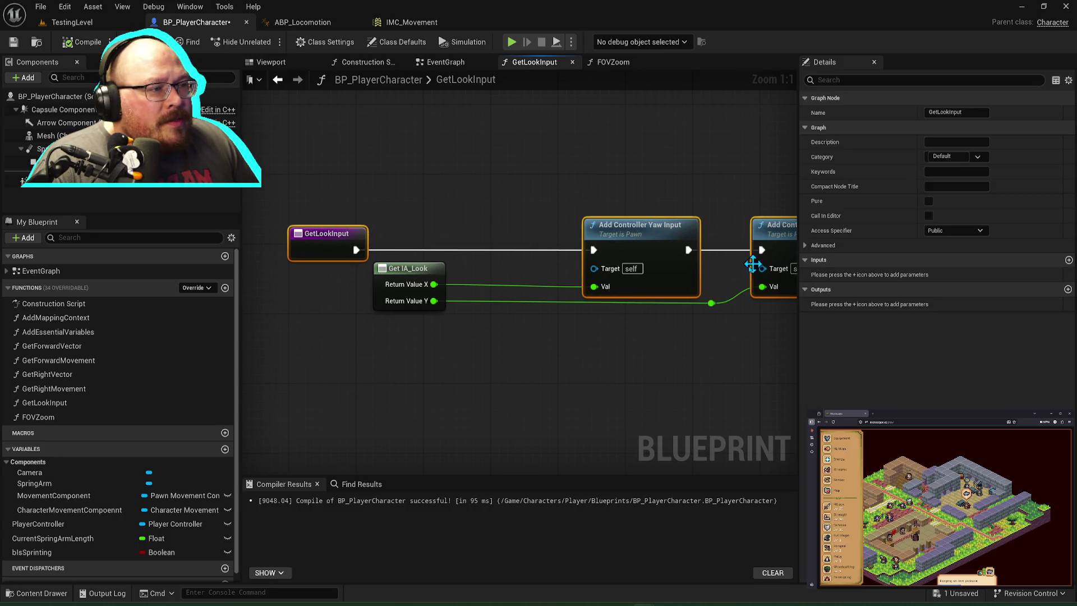
pyautogui.doubleClick(460, 302)
pyautogui.moveTo(464, 306); pyautogui.dragTo(474, 394)
pyautogui.moveTo(711, 303)
pyautogui.mouseDown()
pyautogui.moveTo(726, 390)
pyautogui.moveTo(440, 359)
pyautogui.moveTo(456, 392)
pyautogui.mouseUp()
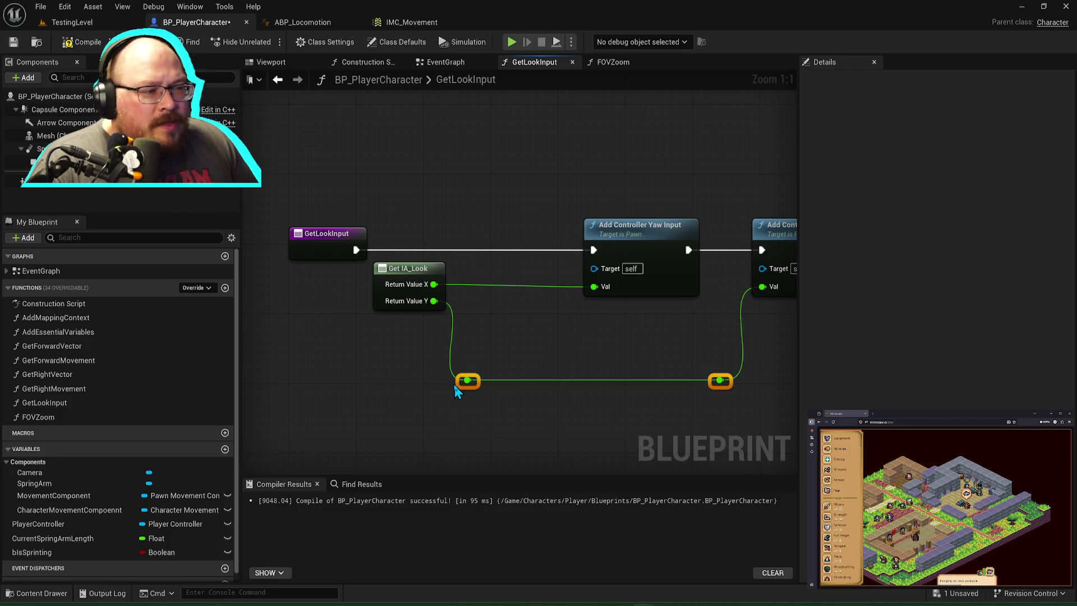
# Step: Add a Clamp (Float) off Return Value X and wire it into Add Controller Yaw Input's Val
pyautogui.moveTo(434, 285); pyautogui.dragTo(475, 291)
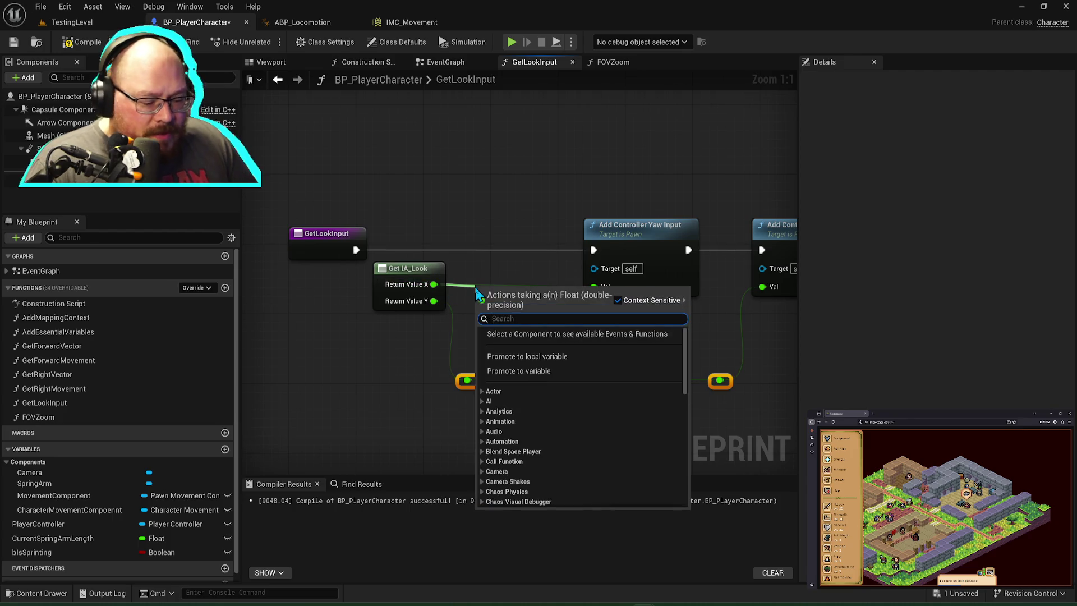
pyautogui.write('cal')
pyautogui.press('BackSpace')
pyautogui.press('BackSpace')
pyautogui.write('lamp(')
pyautogui.press('Return')
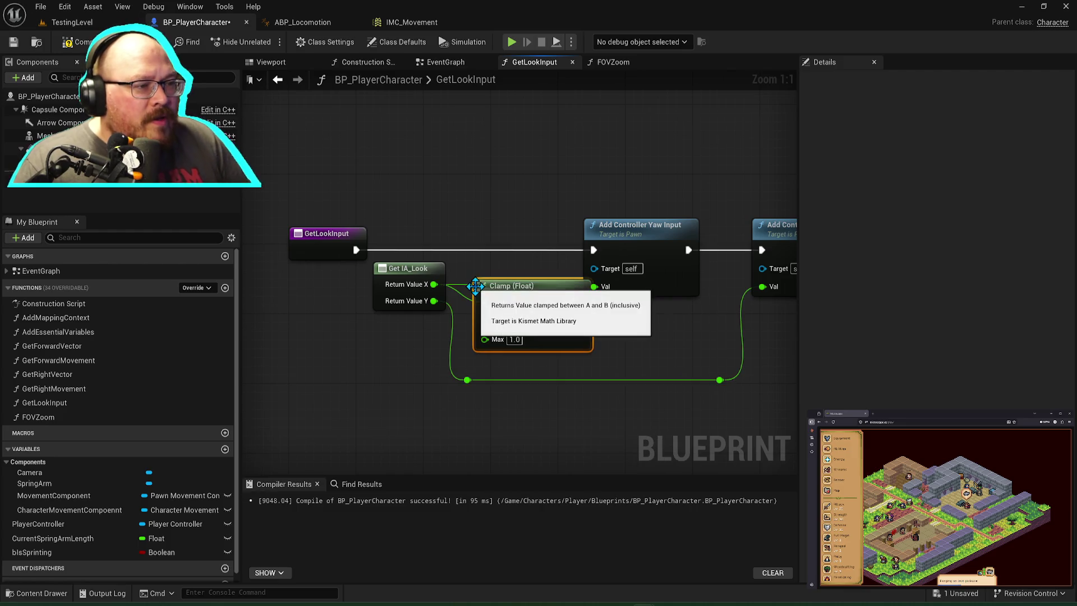
pyautogui.moveTo(641, 240); pyautogui.dragTo(678, 232)
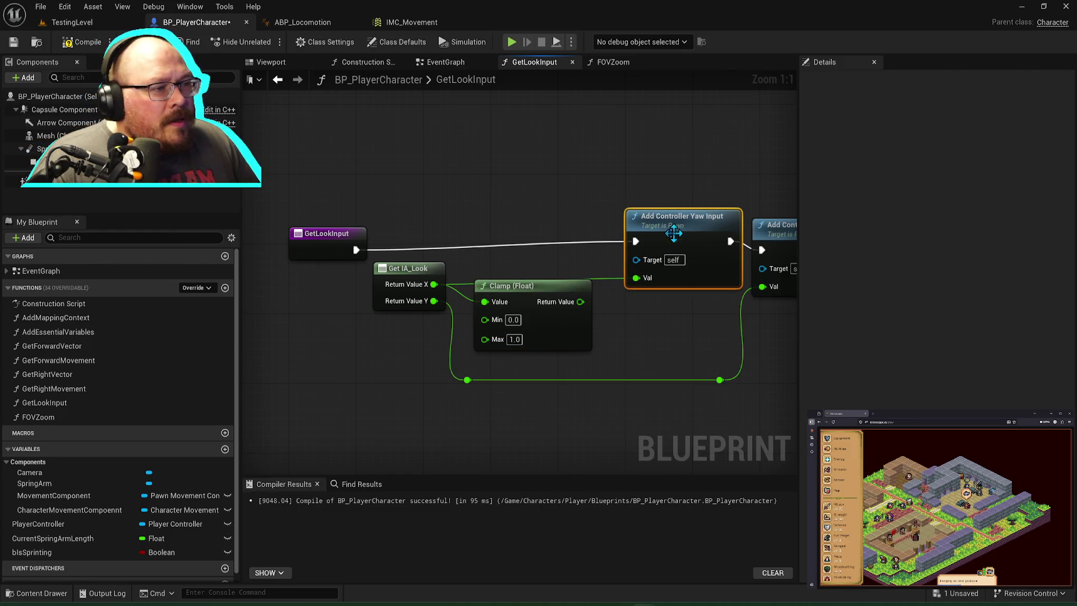
pyautogui.moveTo(580, 302); pyautogui.dragTo(636, 278)
# Step: Straighten GetLookInput and the yaw node into line with Q
pyautogui.moveTo(545, 286)
pyautogui.mouseDown()
pyautogui.moveTo(536, 286)
pyautogui.moveTo(543, 276)
pyautogui.mouseUp()
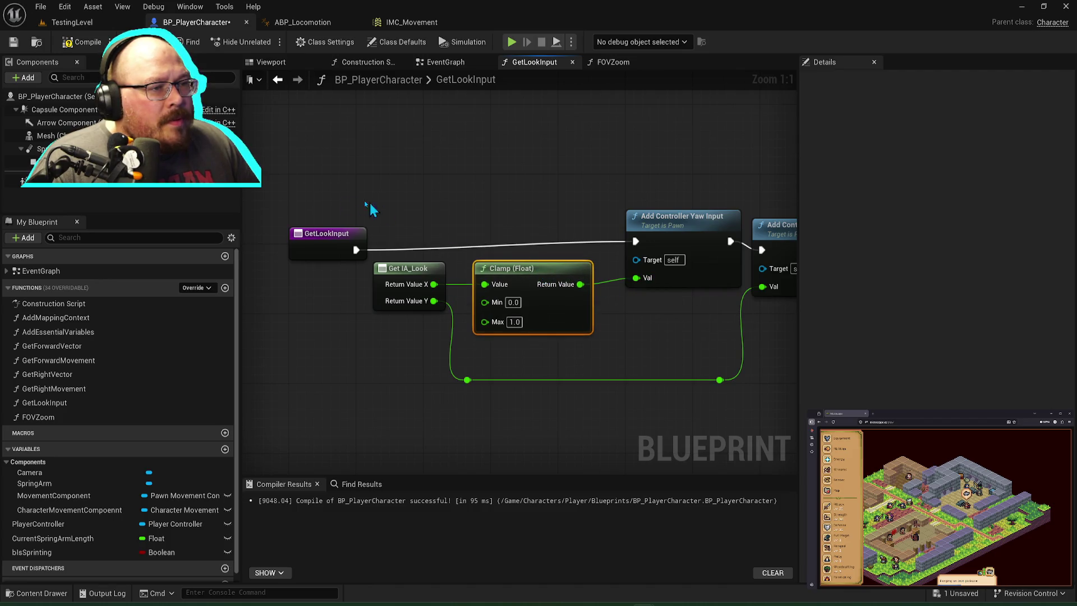
pyautogui.moveTo(327, 233)
pyautogui.mouseDown()
pyautogui.moveTo(327, 225)
pyautogui.moveTo(794, 256)
pyautogui.mouseUp()
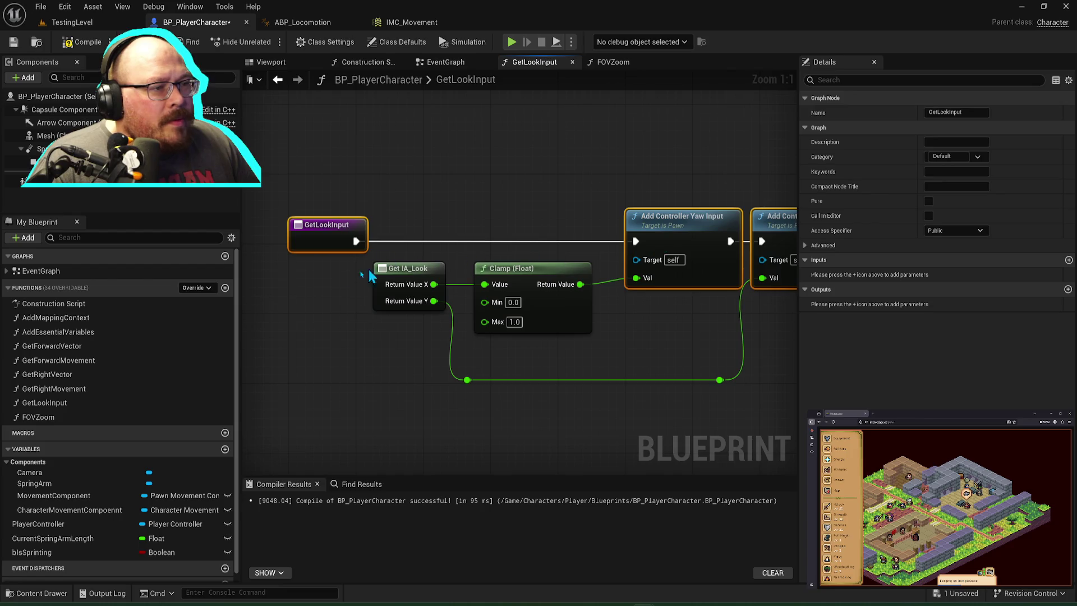
pyautogui.moveTo(645, 281); pyautogui.dragTo(646, 287)
pyautogui.moveTo(302, 194); pyautogui.dragTo(681, 260)
pyautogui.press('q')
pyautogui.click(780, 367)
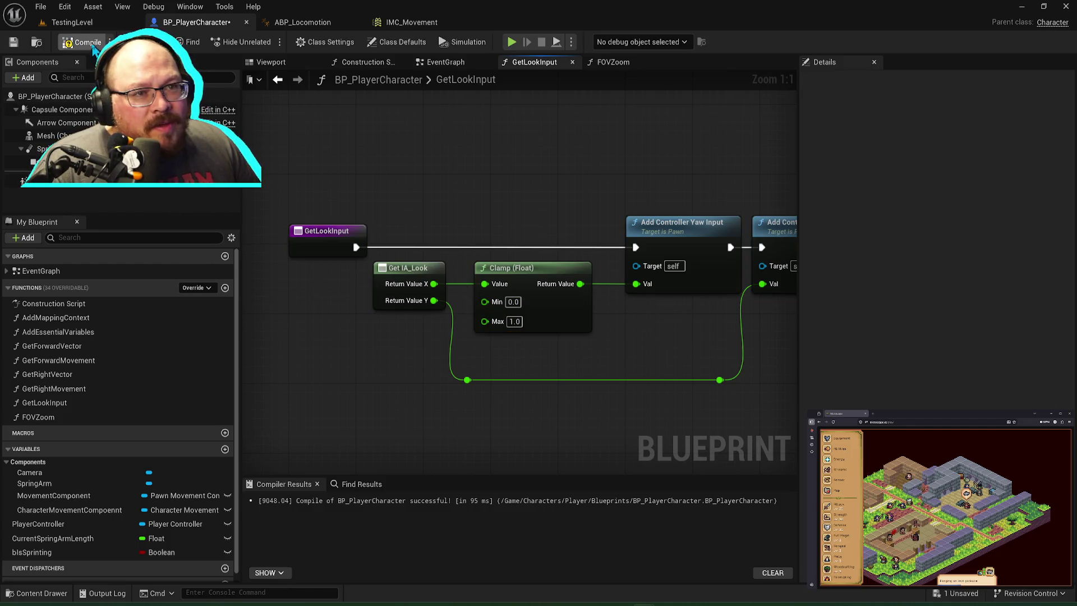
# Step: Compile BP_PlayerCharacter, play-test the clamped mouse-look, then return to GetLookInput
pyautogui.click(72, 22)
pyautogui.click(263, 45)
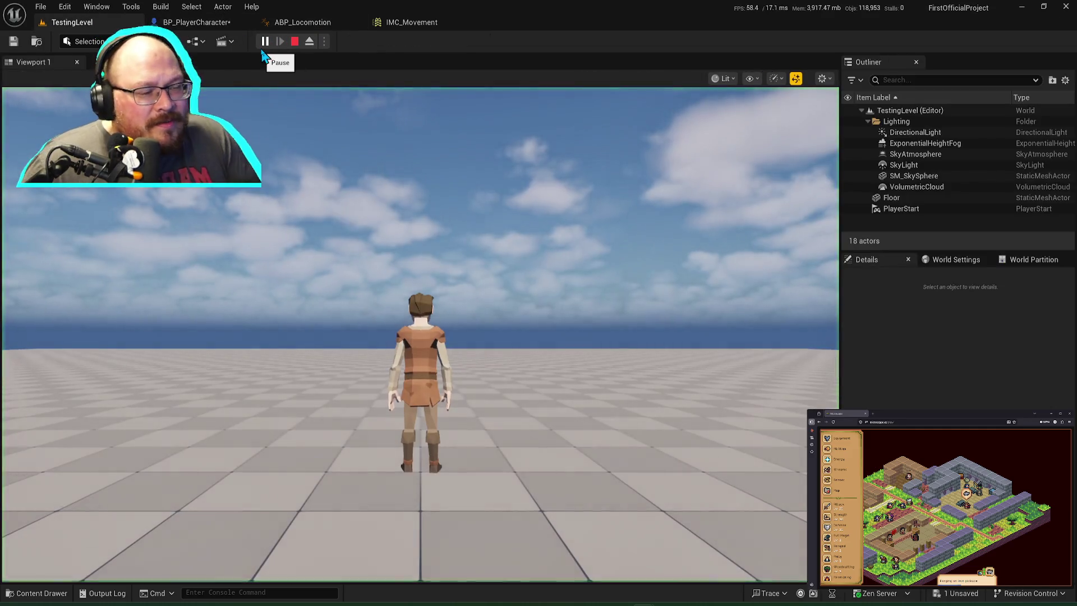
pyautogui.click(270, 101)
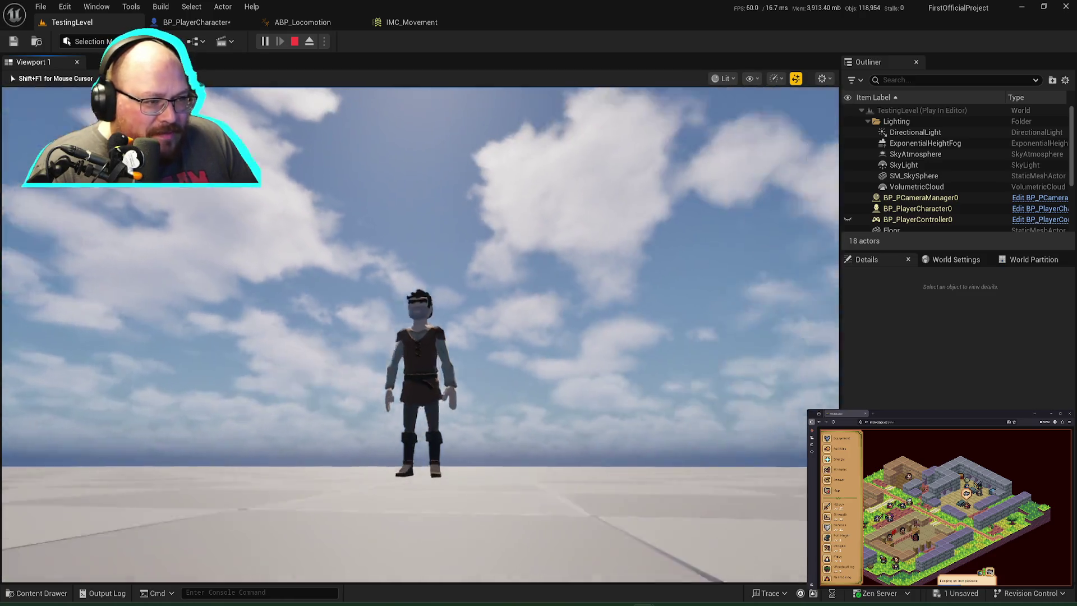
pyautogui.press('Escape')
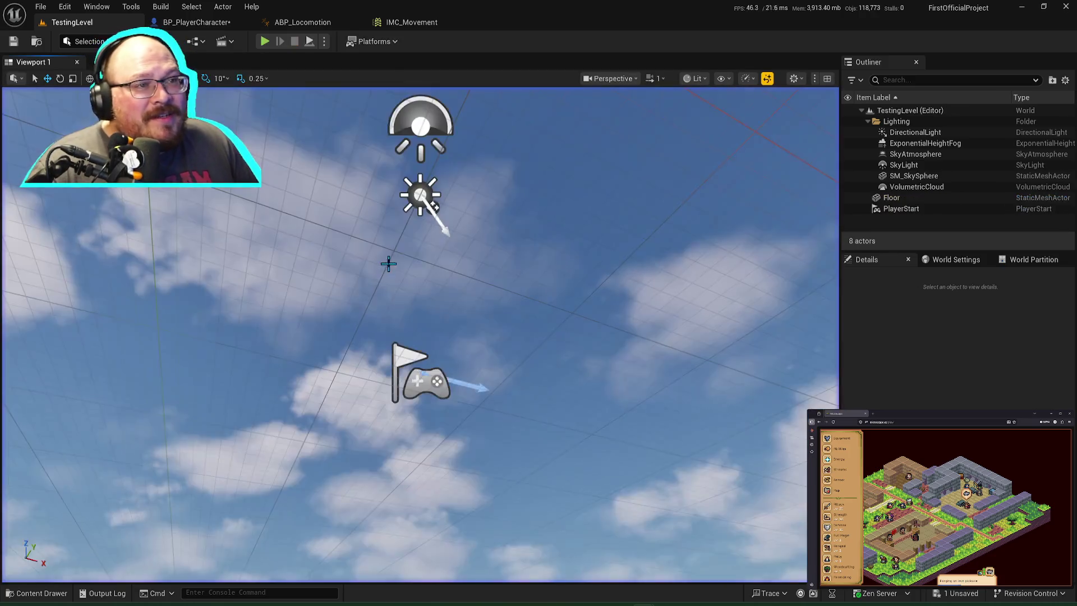
pyautogui.click(297, 22)
pyautogui.click(196, 22)
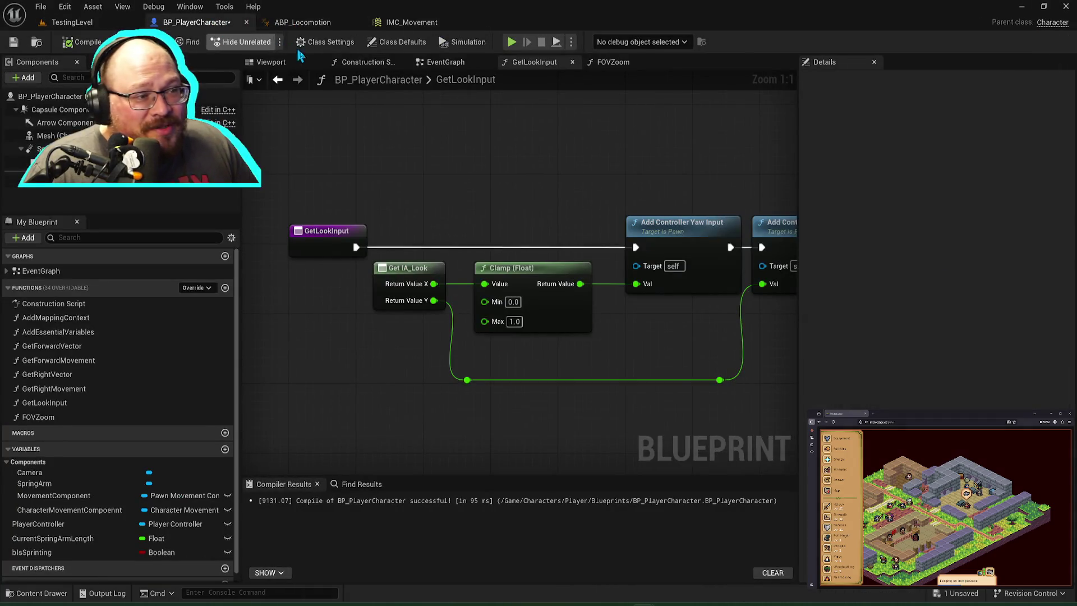
# Step: Move the Clamp off the yaw path and feed Return Value Y into its Value
pyautogui.hotkey('ctrl', 's')
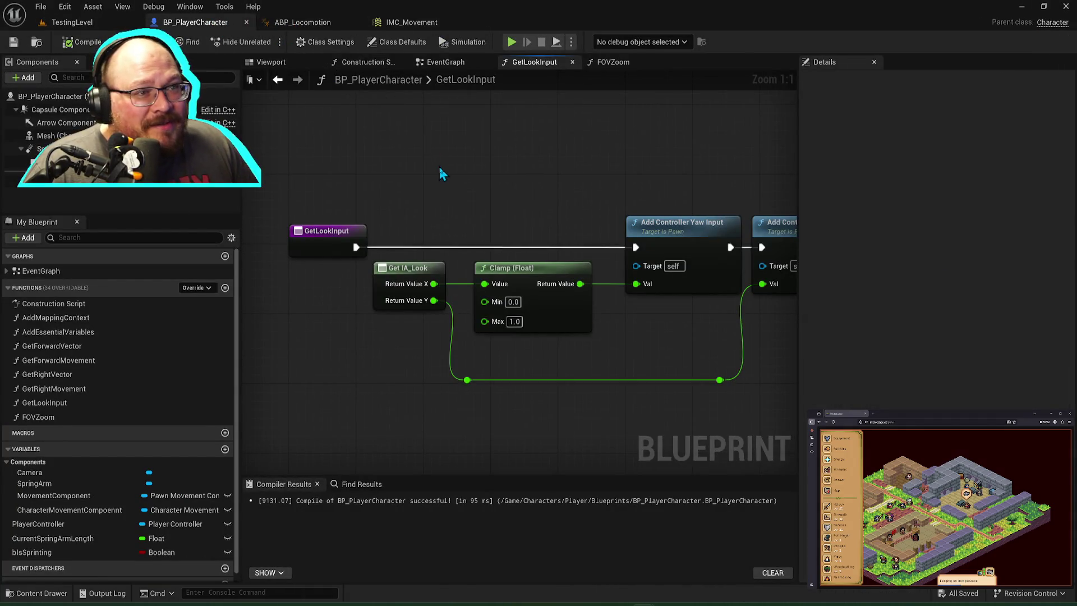
pyautogui.moveTo(580, 283); pyautogui.dragTo(643, 286)
pyautogui.moveTo(499, 286); pyautogui.dragTo(636, 283)
pyautogui.moveTo(534, 273)
pyautogui.mouseDown()
pyautogui.moveTo(586, 325)
pyautogui.moveTo(560, 369)
pyautogui.mouseUp()
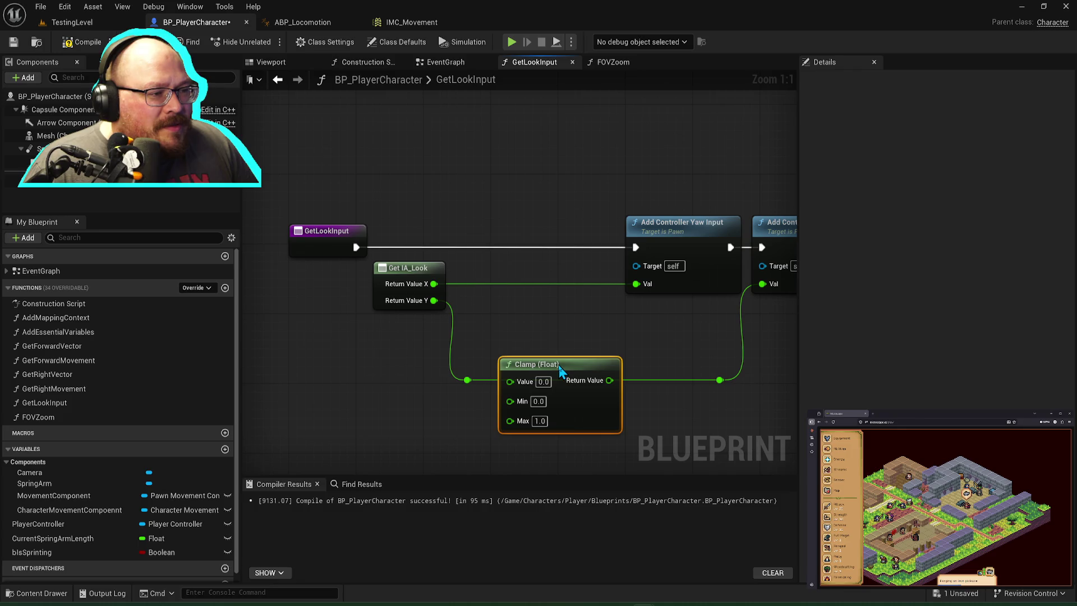
pyautogui.click(465, 381)
pyautogui.press('Delete')
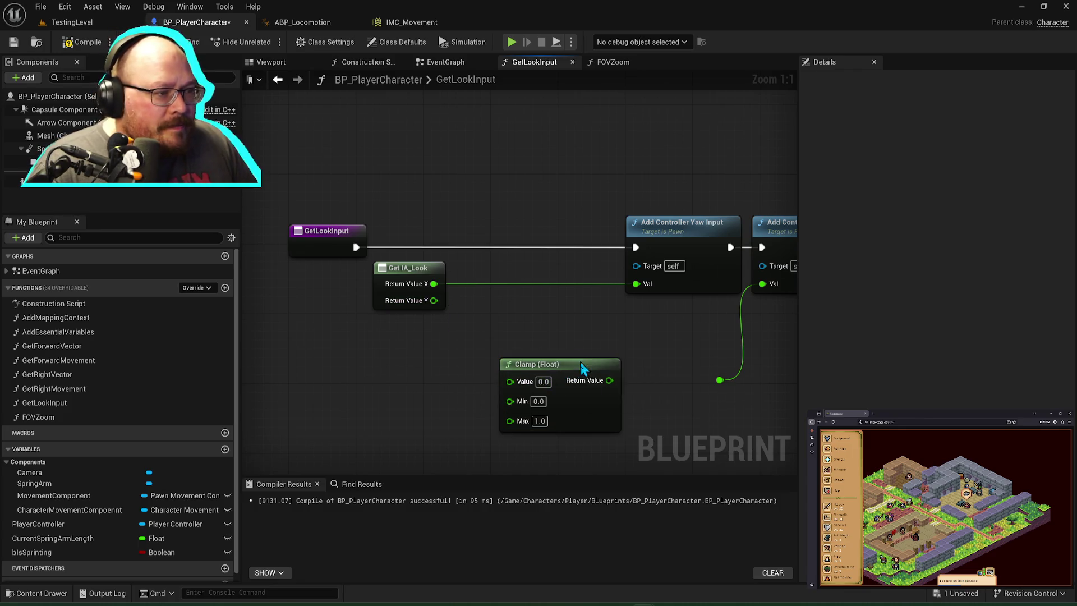
pyautogui.moveTo(580, 362); pyautogui.dragTo(571, 315)
pyautogui.moveTo(440, 303); pyautogui.dragTo(503, 329)
# Step: Wire the clamp result into Add Controller Pitch Input's Val with a reroute, and save
pyautogui.click(728, 385)
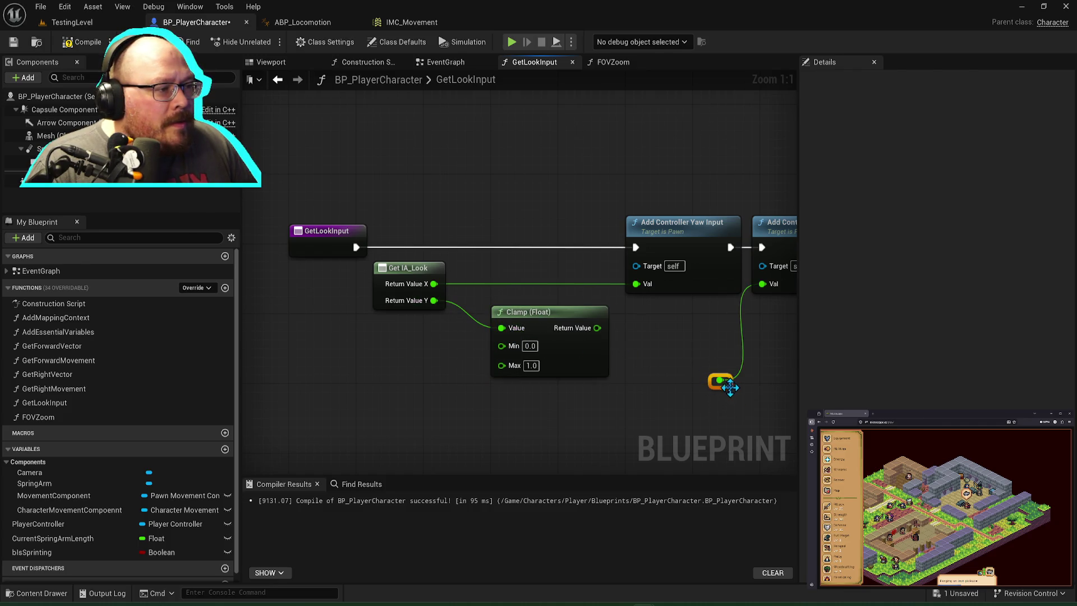
pyautogui.moveTo(729, 393)
pyautogui.mouseDown()
pyautogui.moveTo(608, 344)
pyautogui.moveTo(649, 343)
pyautogui.mouseUp()
pyautogui.press('Delete')
pyautogui.moveTo(597, 327)
pyautogui.mouseDown()
pyautogui.moveTo(729, 329)
pyautogui.moveTo(773, 288)
pyautogui.moveTo(765, 284)
pyautogui.mouseUp()
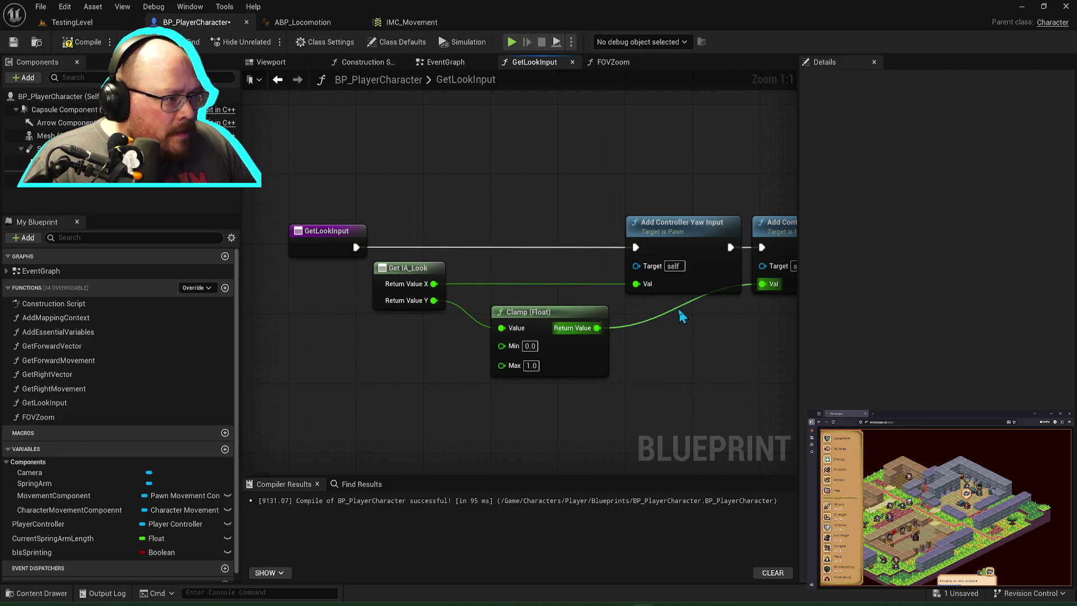
pyautogui.doubleClick(680, 306)
pyautogui.moveTo(679, 306); pyautogui.dragTo(678, 328)
pyautogui.hotkey('ctrl', 's')
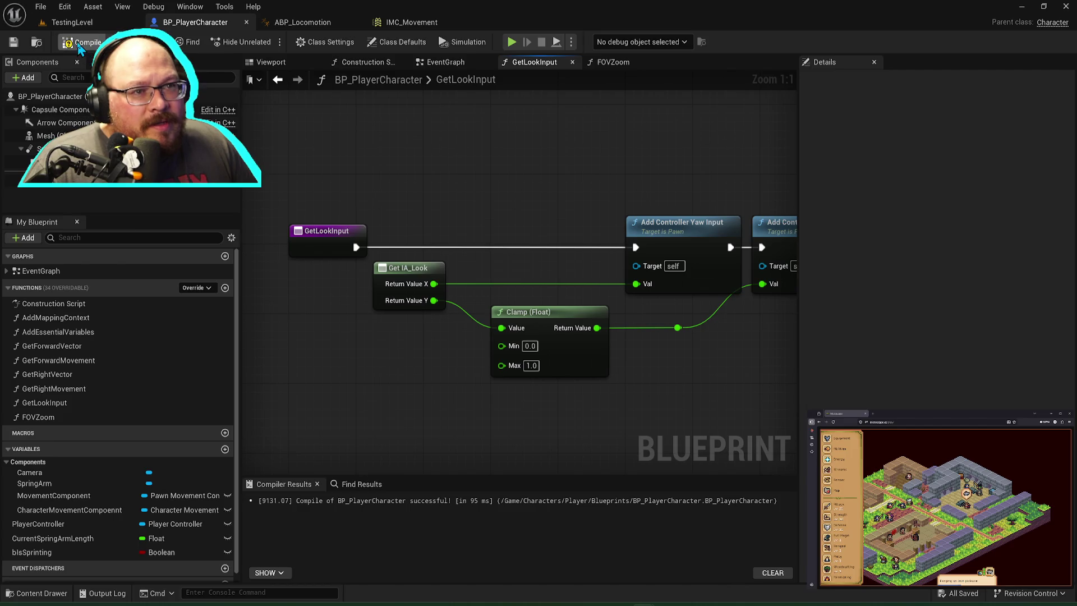
# Step: Compile BP_PlayerCharacter, play-test the clamped up/down look, then return to its GetLookInput graph
pyautogui.click(72, 22)
pyautogui.click(265, 41)
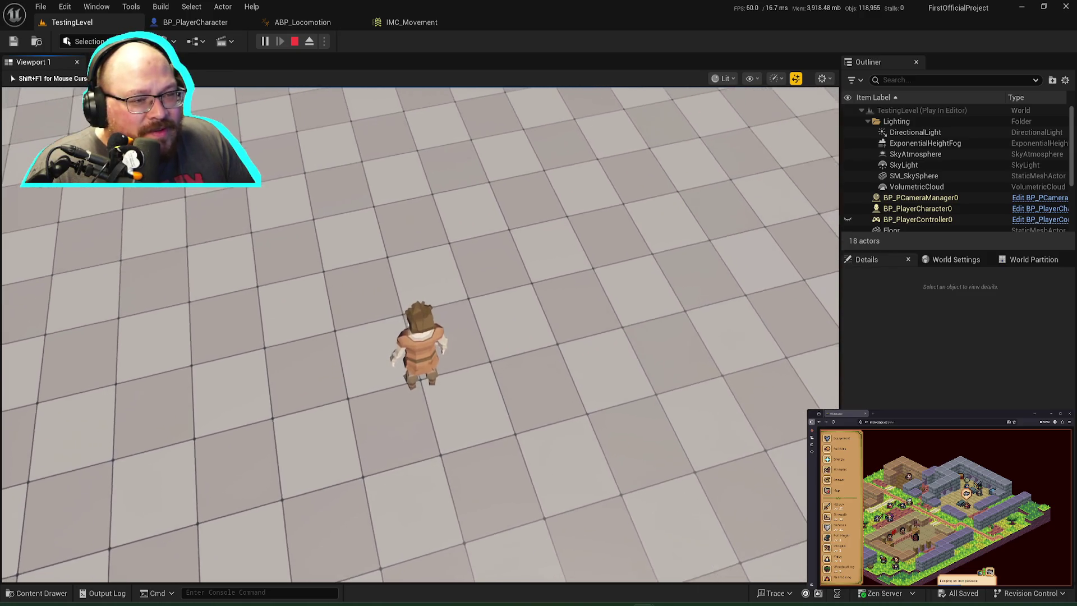
pyautogui.press('Escape')
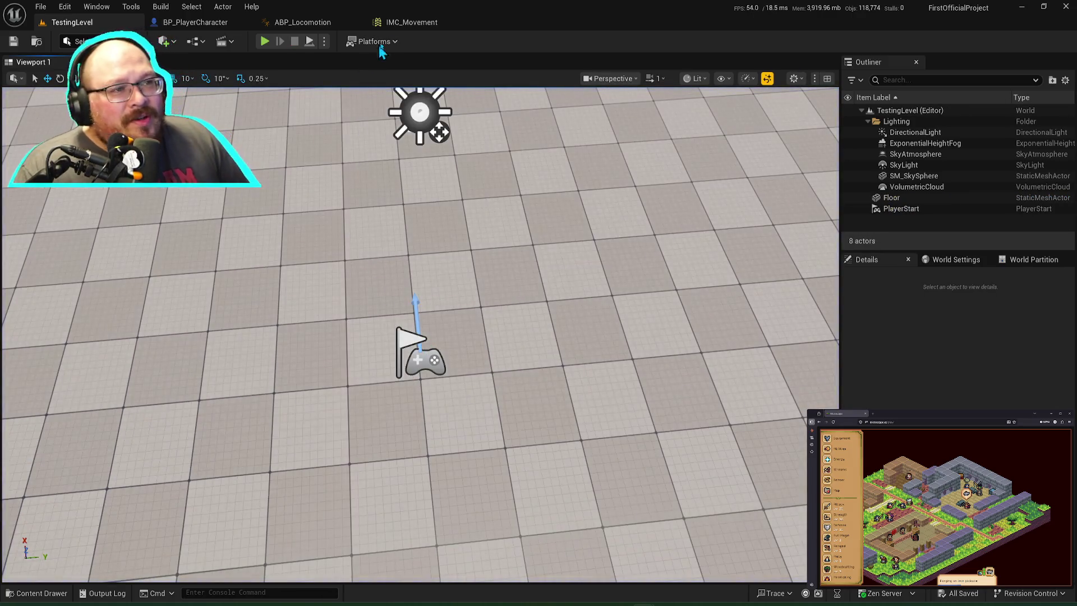
pyautogui.click(312, 24)
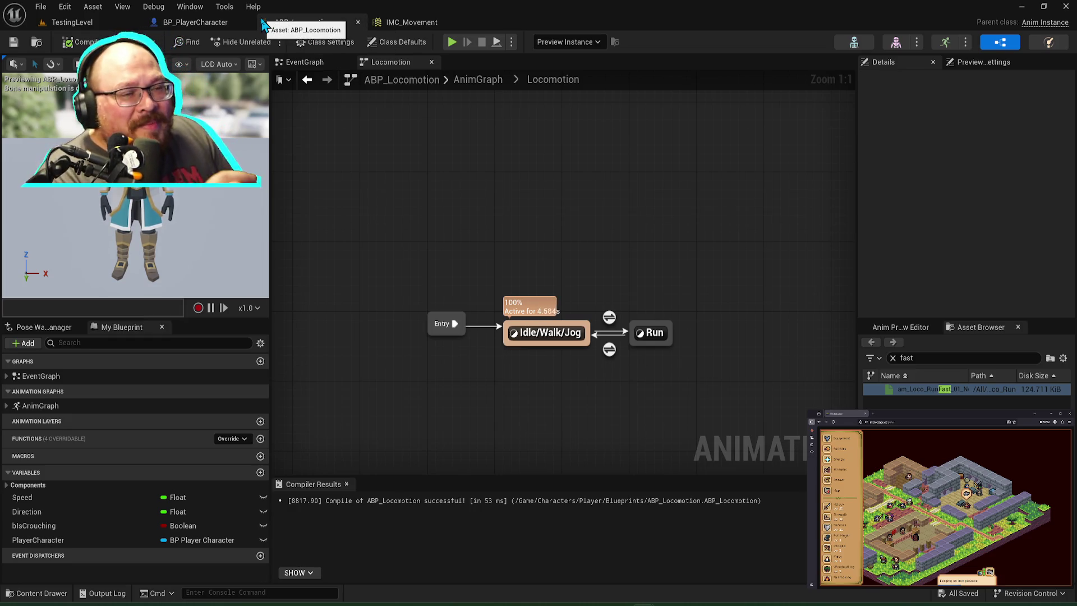
pyautogui.click(202, 22)
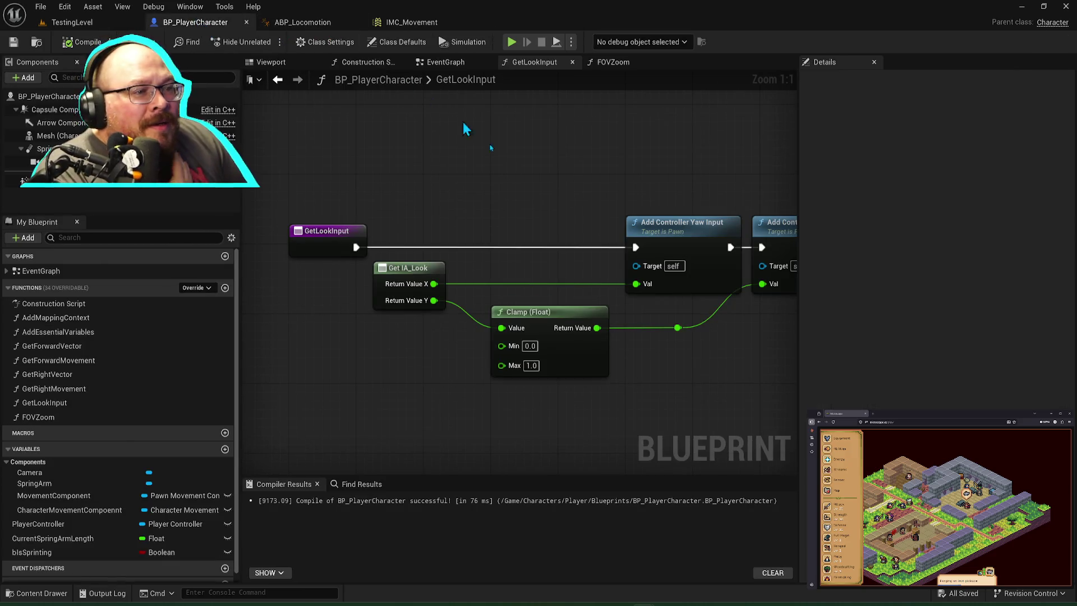
# Step: Move the reroute point on the Clamp-to-Pitch wire right, beside Add Controller Pitch Input
pyautogui.click(633, 327)
pyautogui.moveTo(644, 332); pyautogui.dragTo(696, 332)
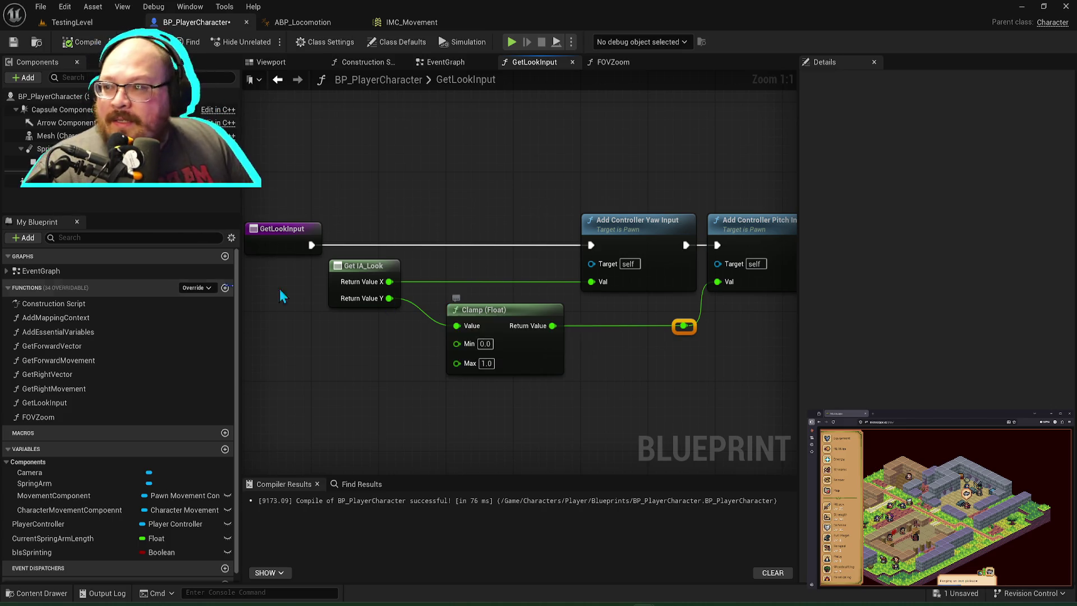
pyautogui.hotkey('alt', 'Tab')
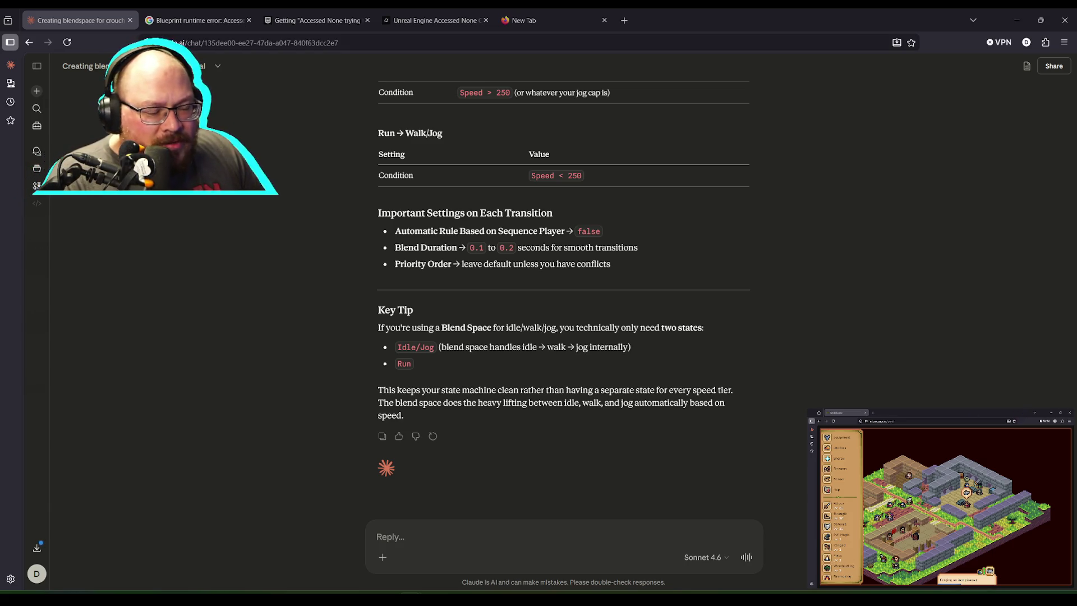
pyautogui.hotkey('alt', 'Tab')
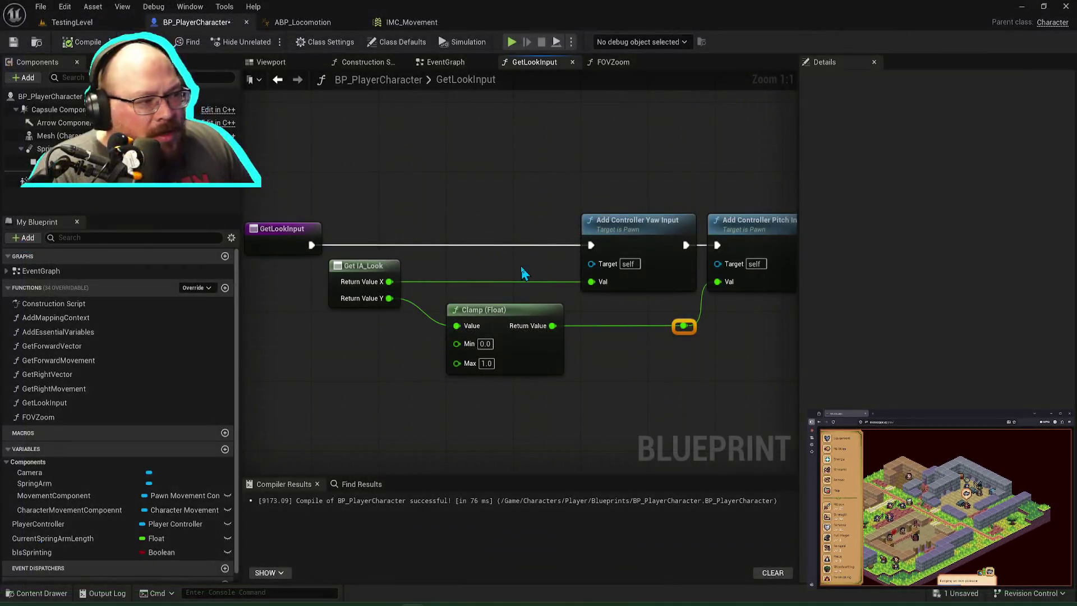
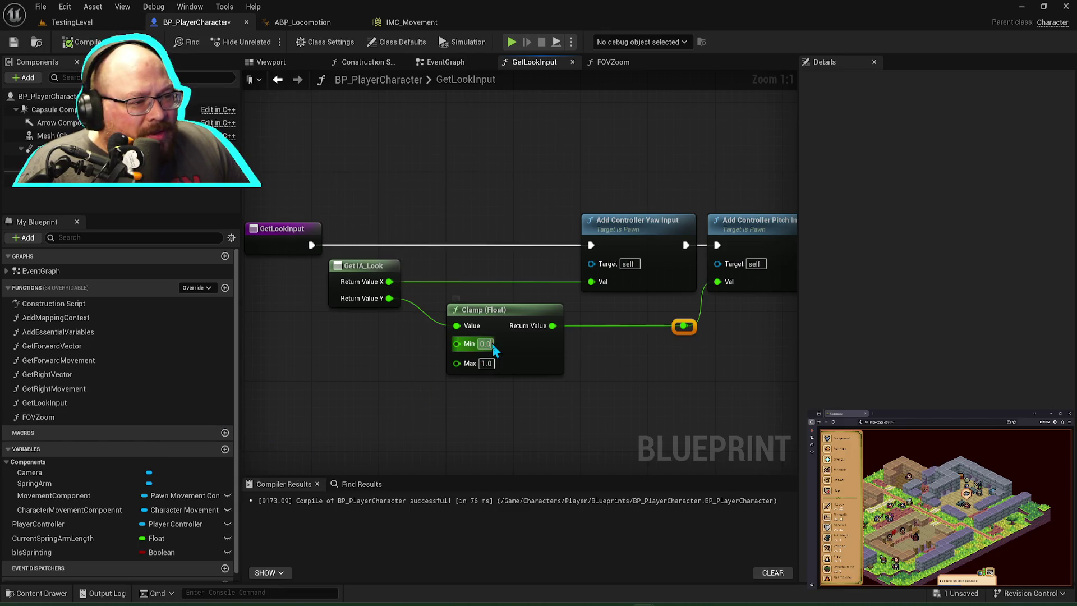
# Step: Set the pitch Clamp's Min to 60 and Max to 100, then save the blueprint
pyautogui.moveTo(457, 343)
pyautogui.mouseDown()
pyautogui.moveTo(456, 354)
pyautogui.moveTo(604, 361)
pyautogui.moveTo(562, 337)
pyautogui.mouseUp()
pyautogui.click(484, 343)
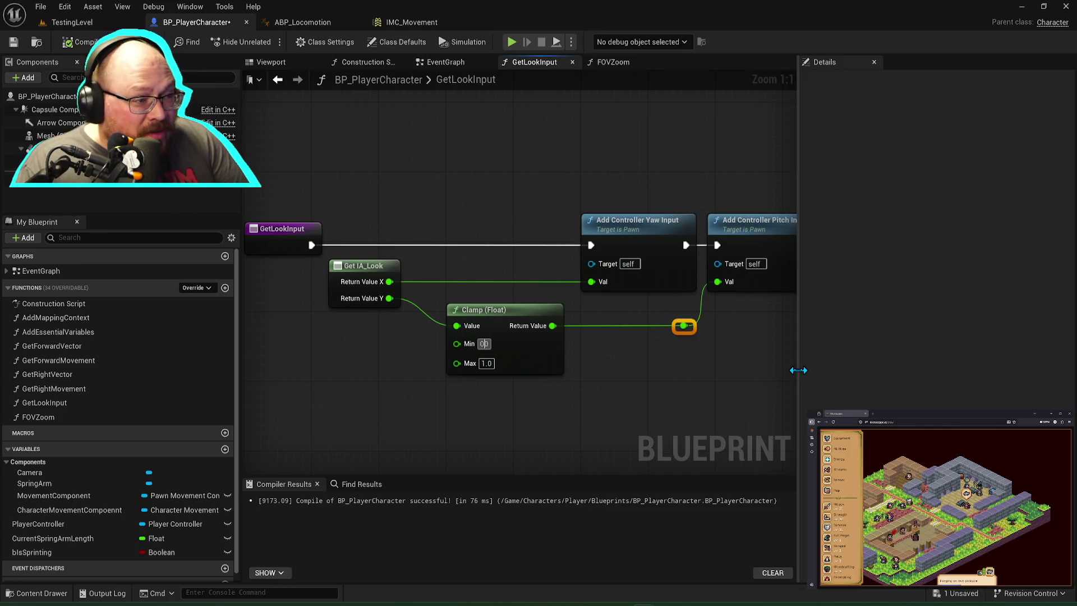
pyautogui.write('60')
pyautogui.press('Tab')
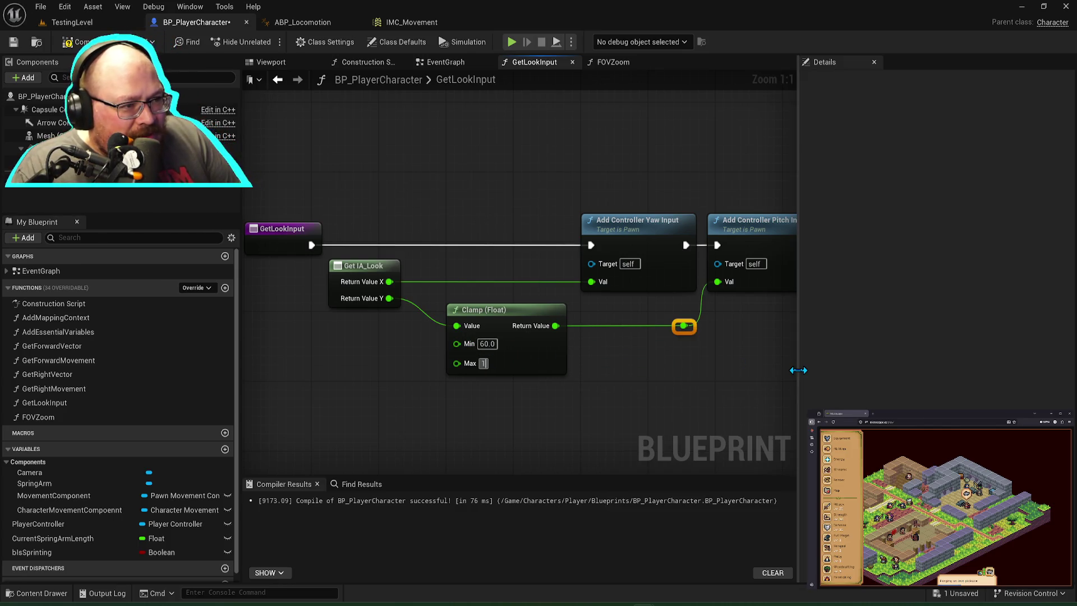
pyautogui.write('00')
pyautogui.hotkey('ctrl', 's')
# Step: Play-test the character in TestingLevel, then stop the session
pyautogui.click(72, 22)
pyautogui.click(264, 42)
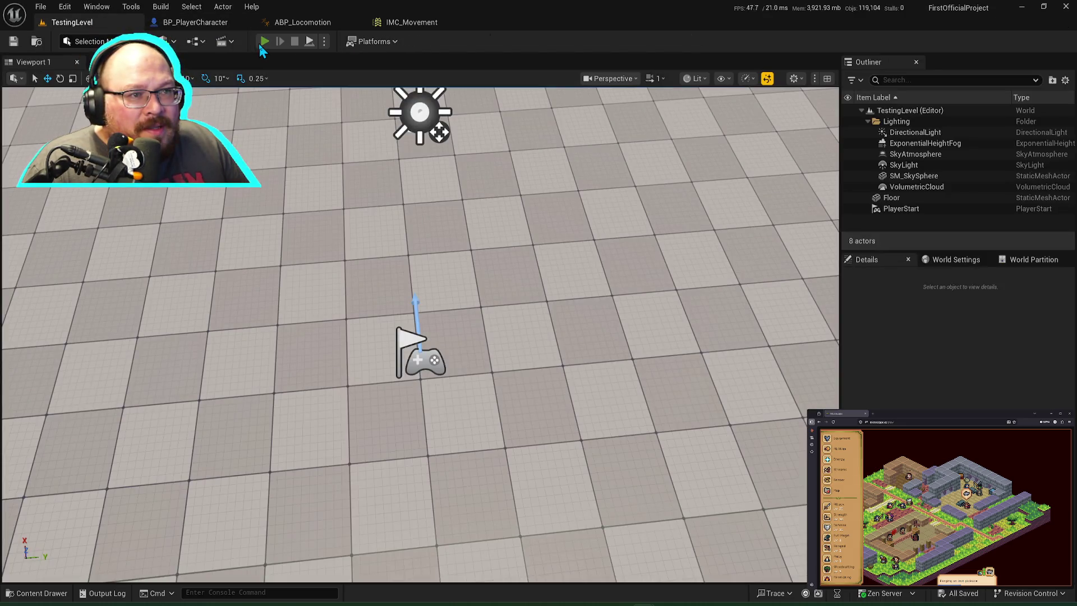
pyautogui.click(344, 211)
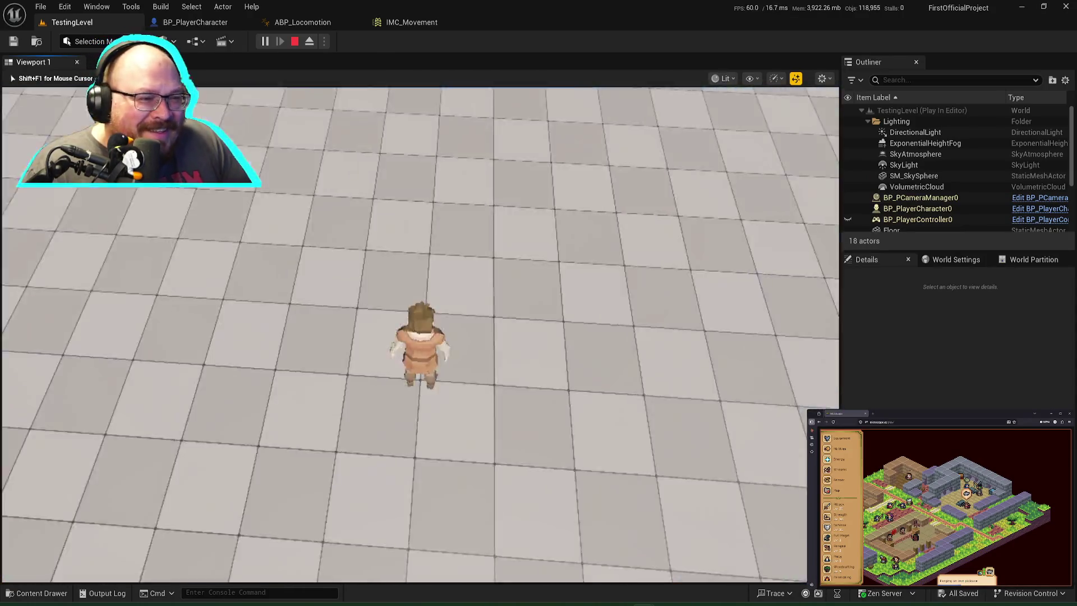
pyautogui.hotkey('shift', 'F1')
pyautogui.press('Escape')
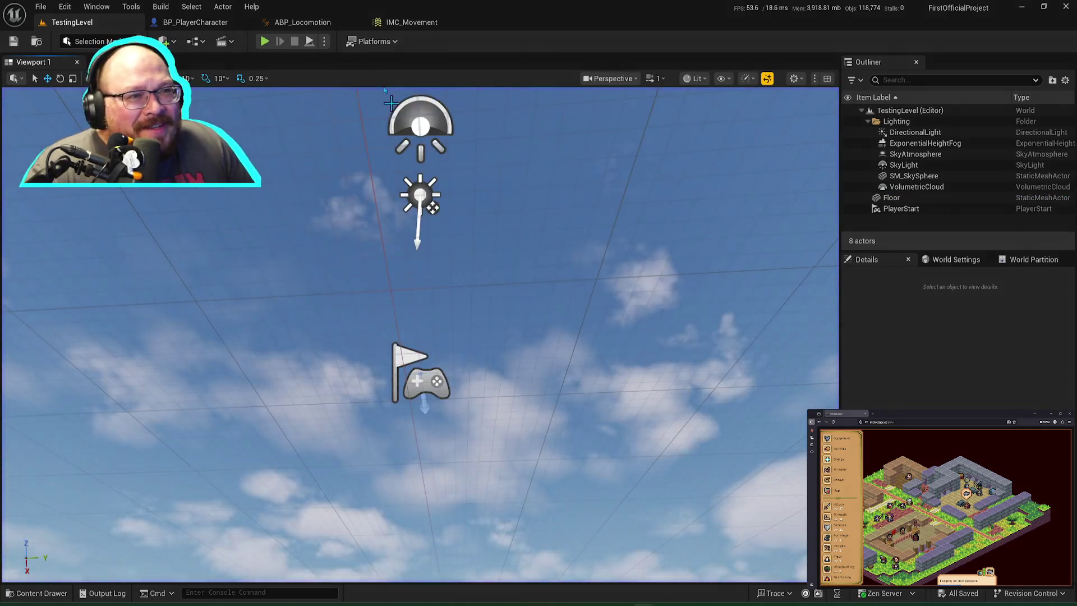
# Step: Return to BP_PlayerCharacter's GetLookInput graph and reframe the nodes
pyautogui.click(387, 23)
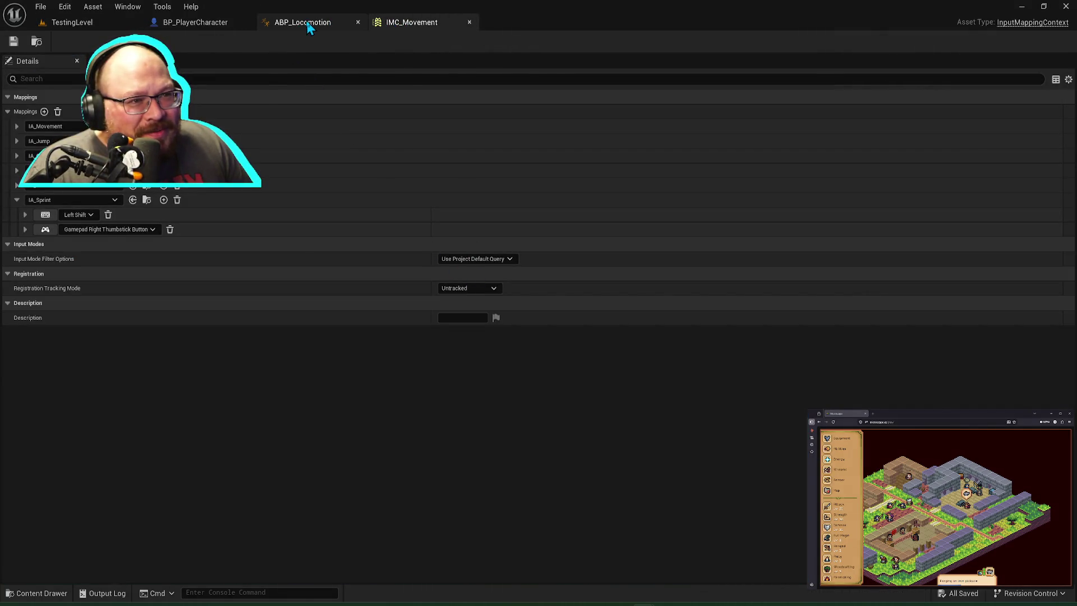
pyautogui.click(303, 22)
pyautogui.click(225, 22)
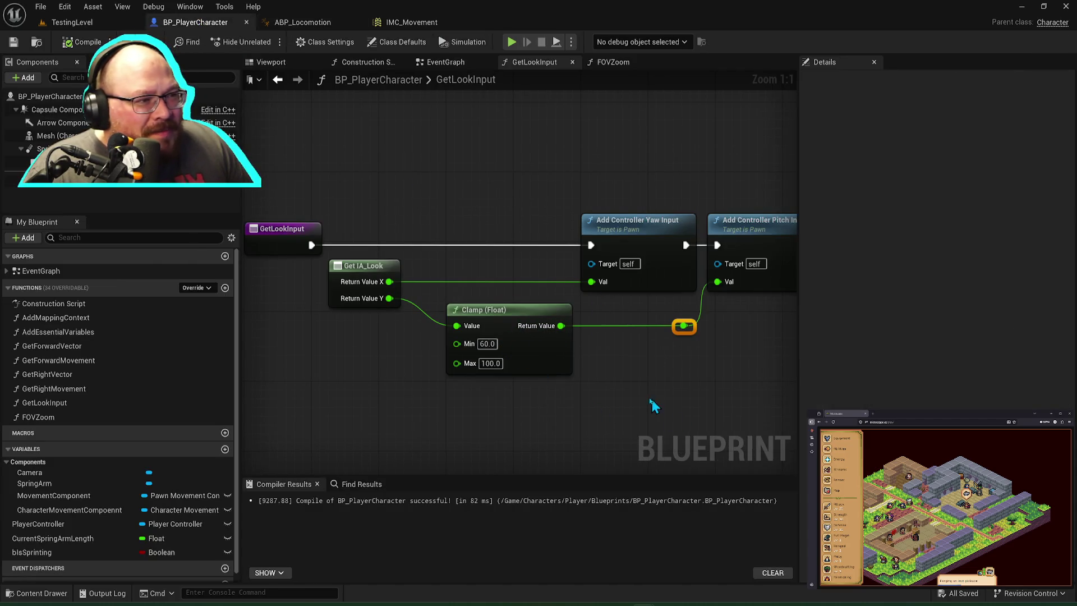
pyautogui.scroll(-1, 662, 409)
pyautogui.moveTo(668, 411); pyautogui.dragTo(631, 409)
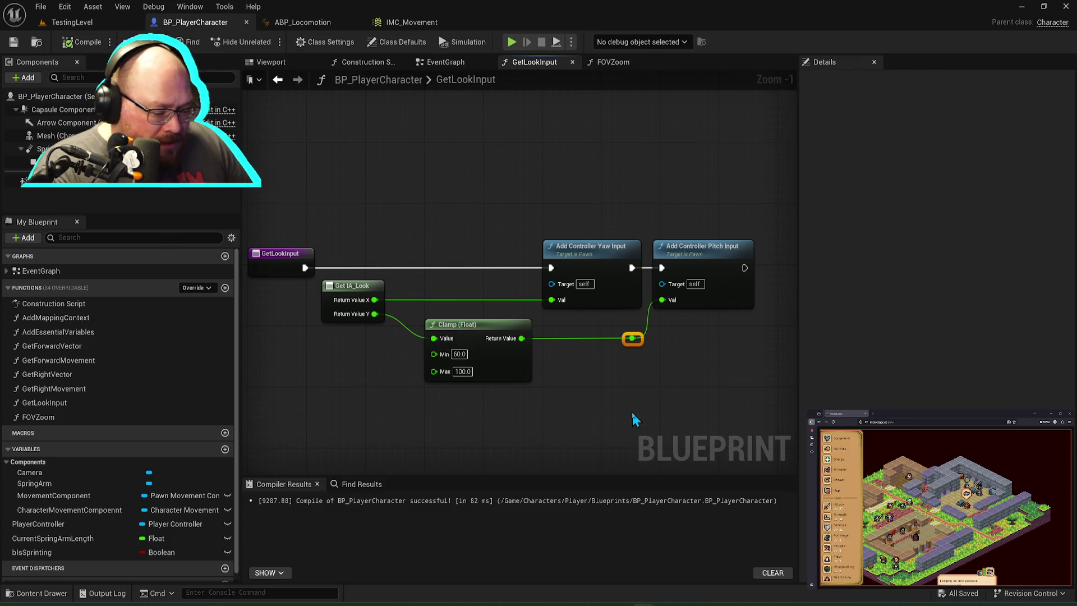
# Step: Capture a Snagit image of the GetLookInput node graph region
pyautogui.press('ctrl+Print')
pyautogui.moveTo(242, 207); pyautogui.dragTo(782, 448)
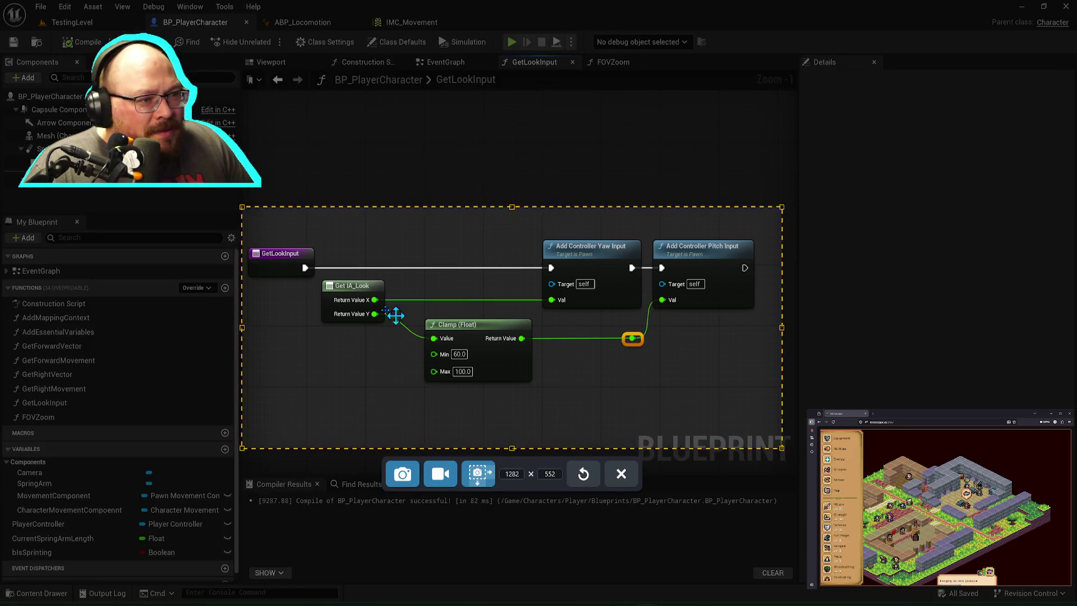
pyautogui.click(403, 475)
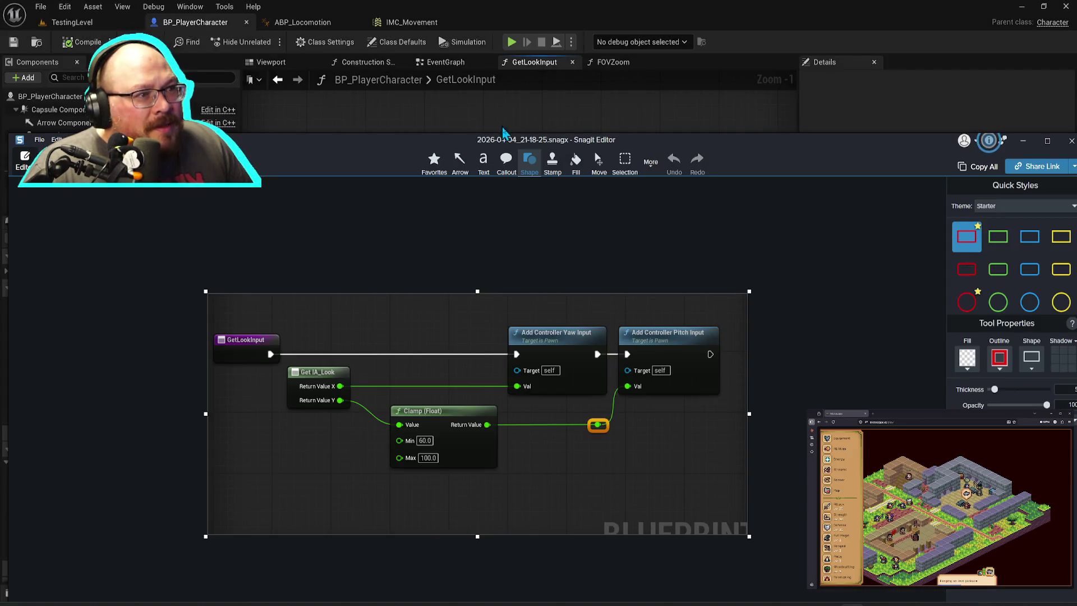
# Step: Minimize the Snagit editor and focus the Claude chat's reply box
pyautogui.moveTo(720, 143); pyautogui.dragTo(705, 133)
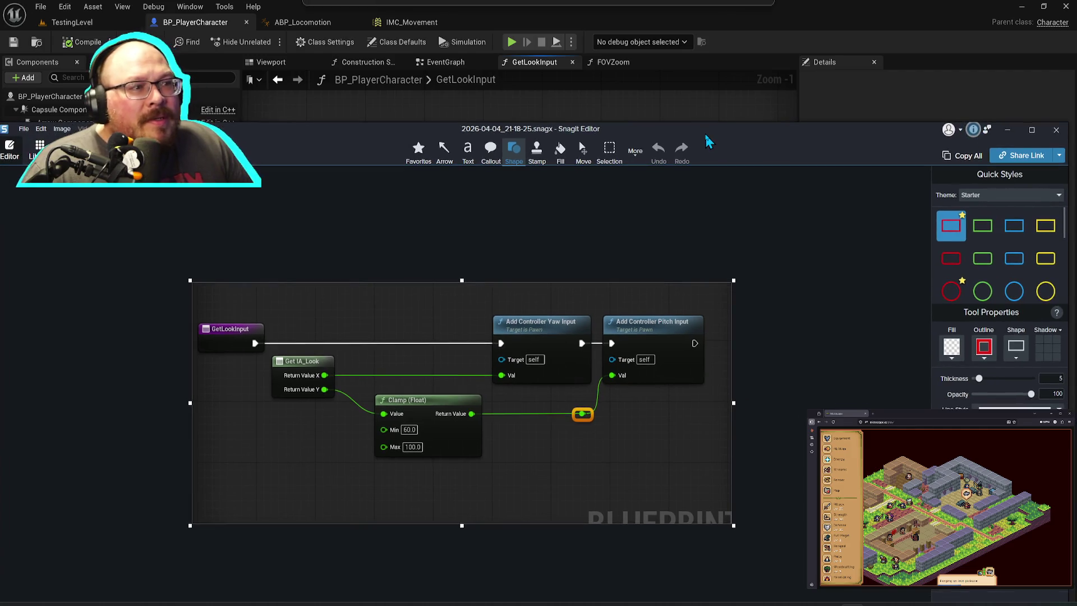
pyautogui.click(1008, 129)
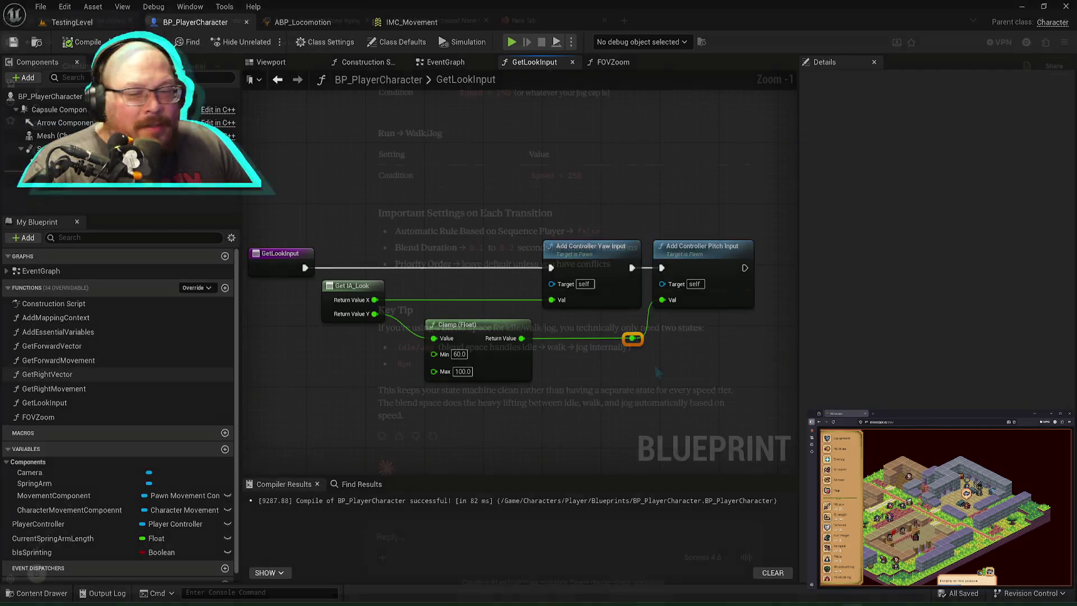
pyautogui.hotkey('alt', 'Tab')
pyautogui.click(443, 529)
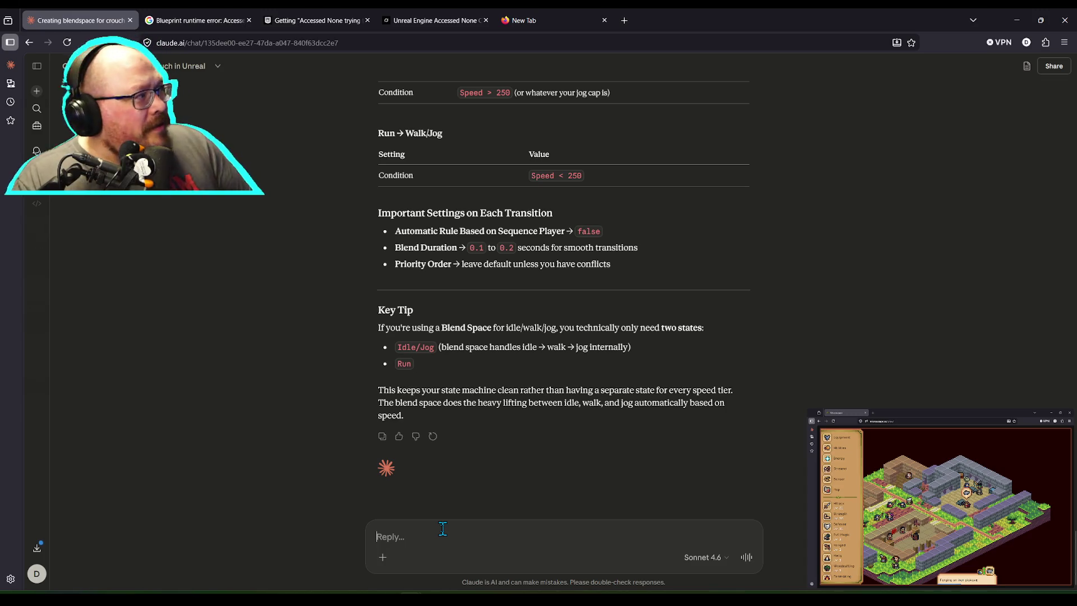
# Step: Send Claude the graph screenshot, asking how to clamp pitch input and for helpful websites
pyautogui.hotkey('ctrl', 'v')
pyautogui.write('Using the in')
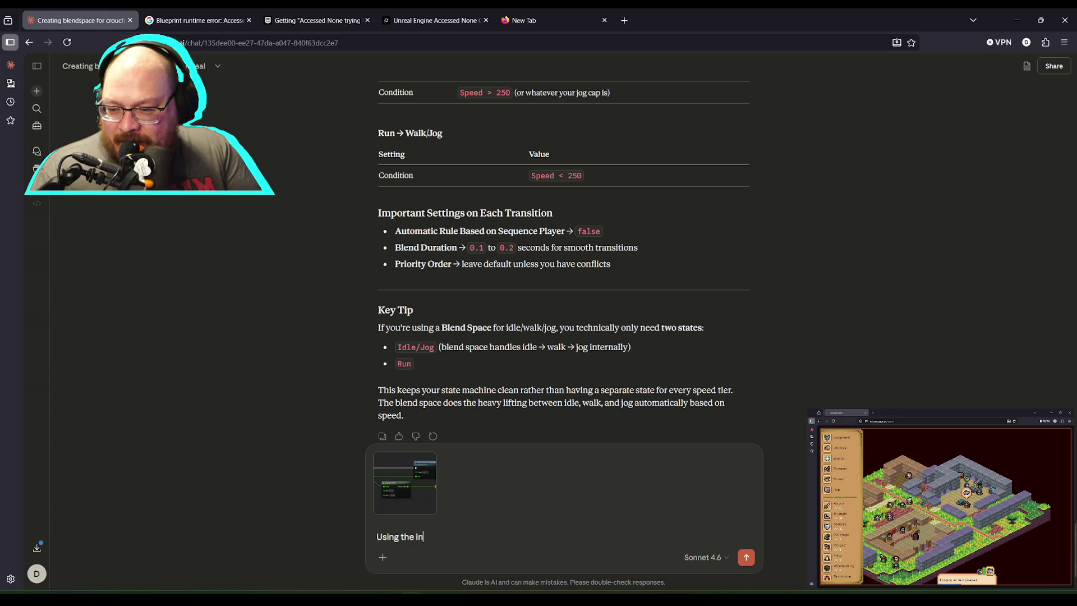
pyautogui.press('BackSpace')
pyautogui.write('mage, in')
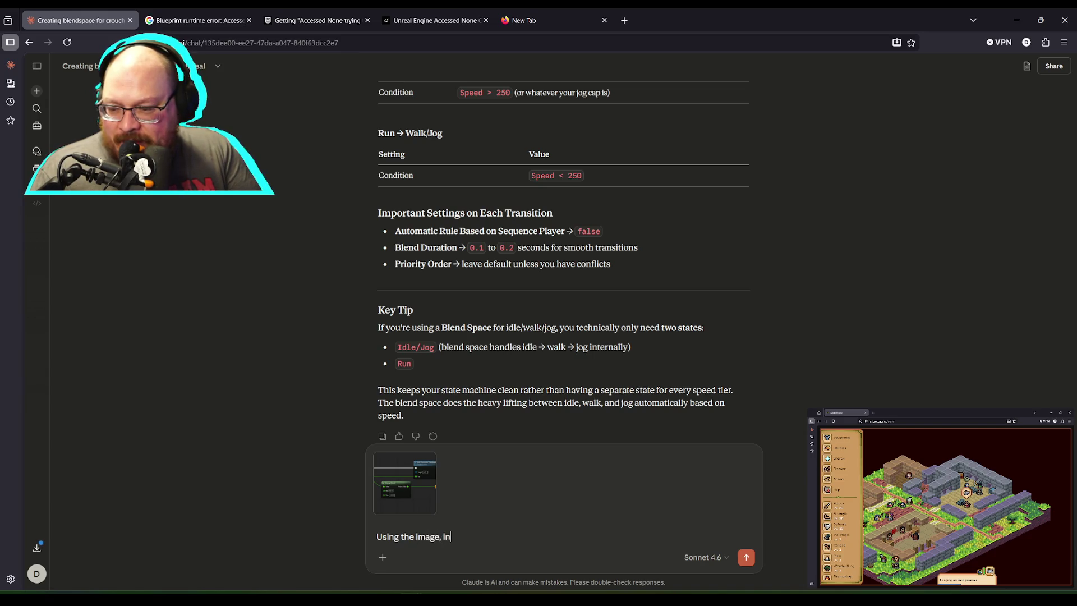
pyautogui.write(' unreal I am ')
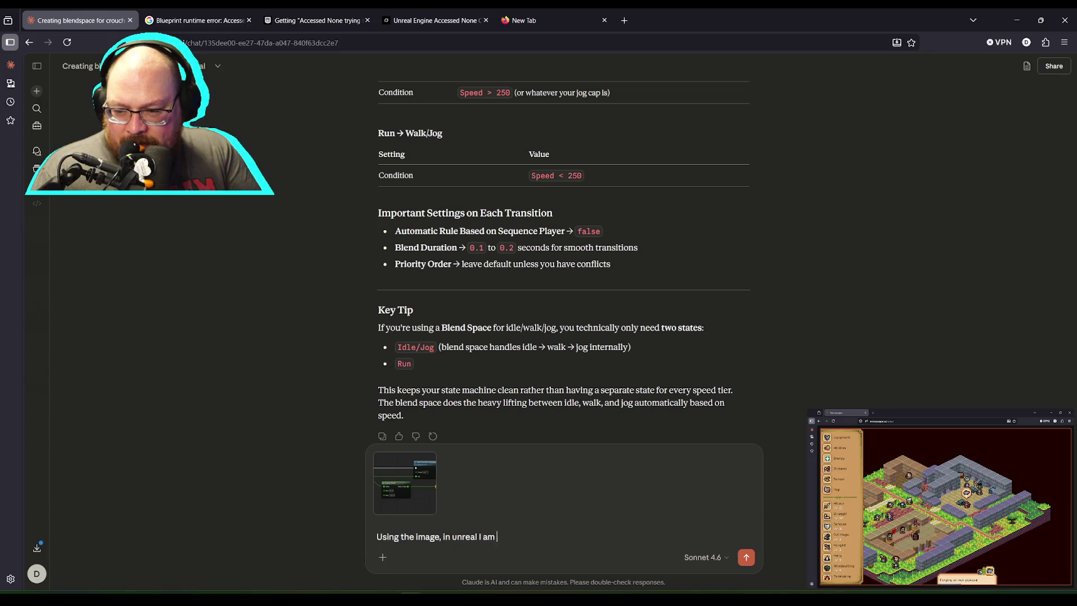
pyautogui.write('trying to clamp the u')
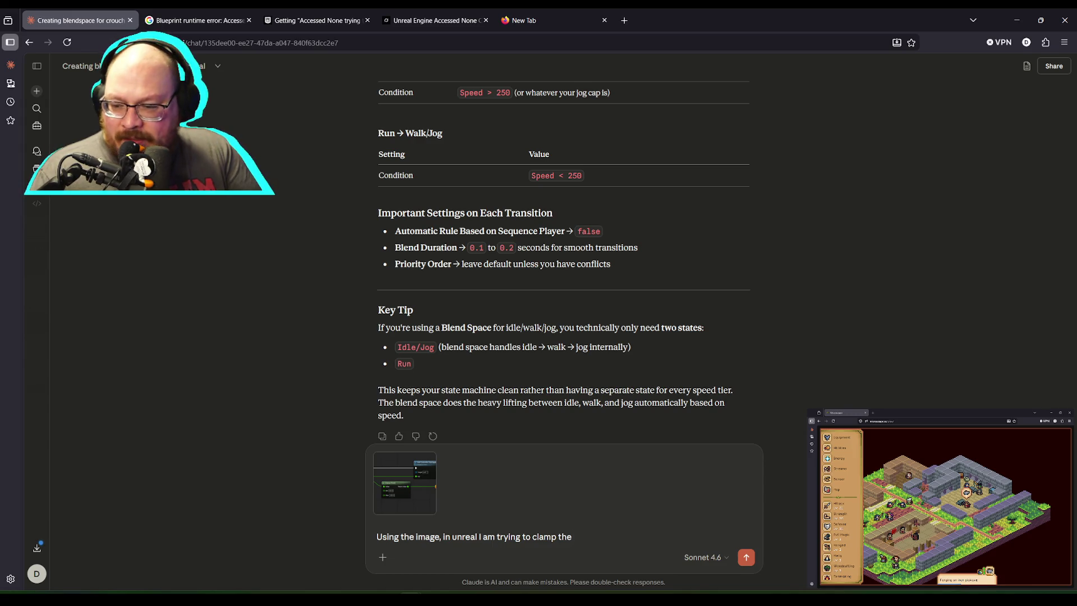
pyautogui.write('pitch input')
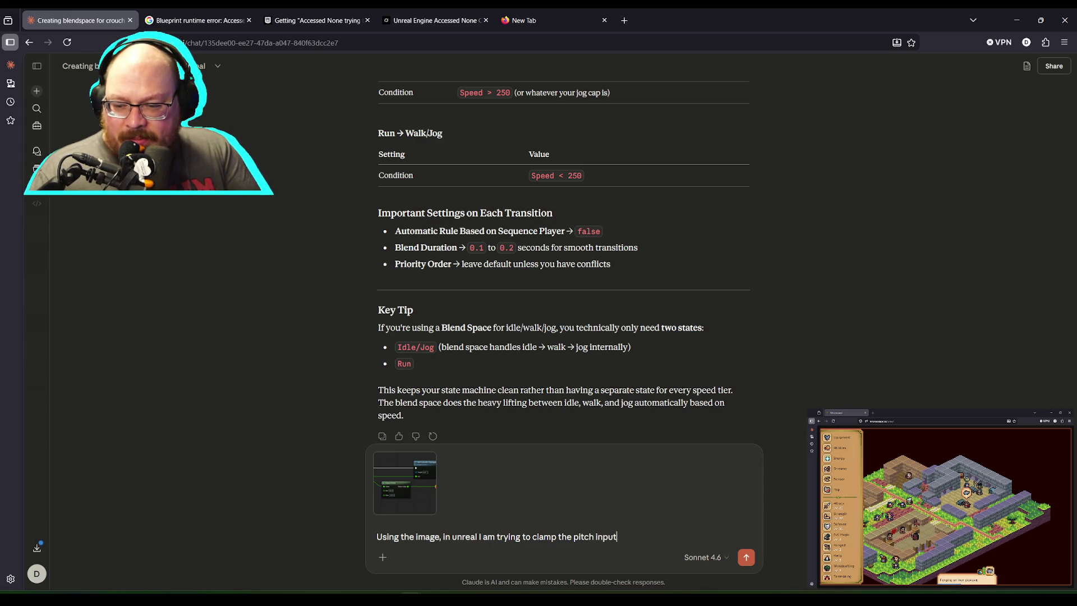
pyautogui.write(" so it doens't")
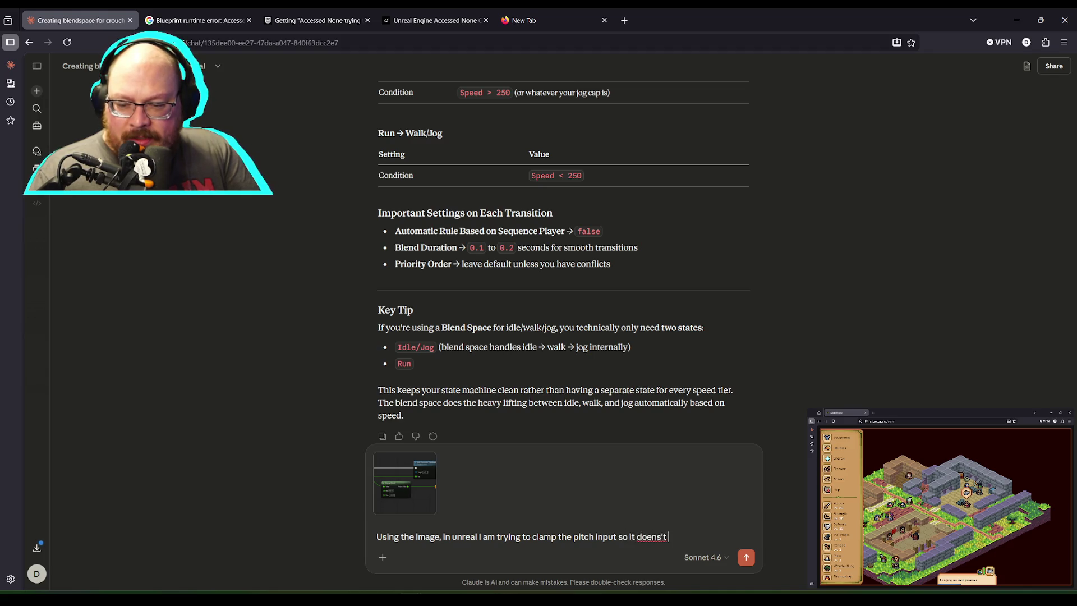
pyautogui.press('BackSpace')
pyautogui.press('BackSpace')
pyautogui.press('BackSpace')
pyautogui.write("sn't")
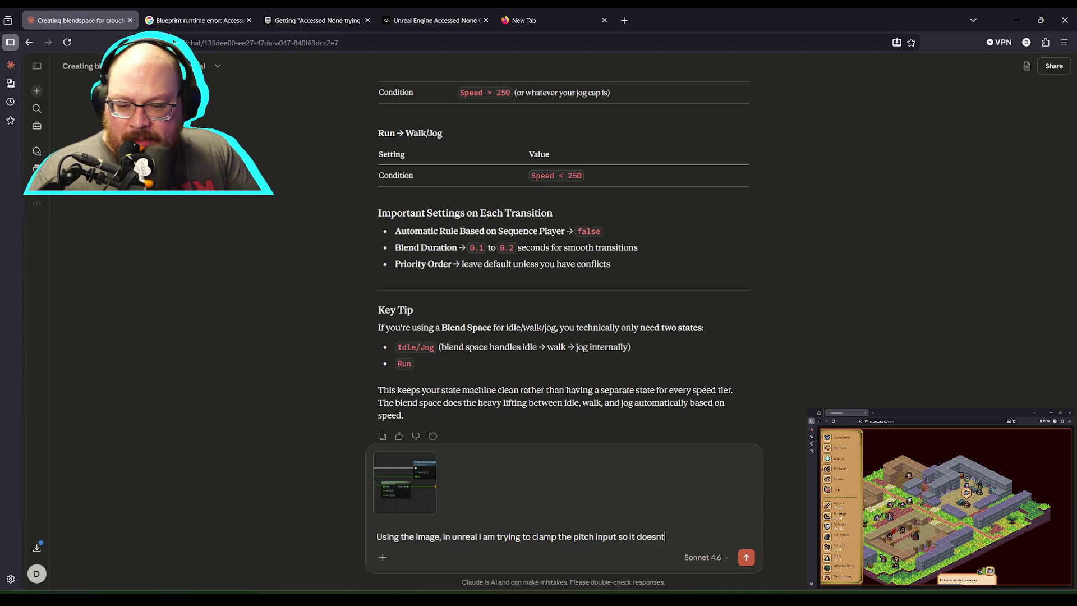
pyautogui.write(' go so high or so low.')
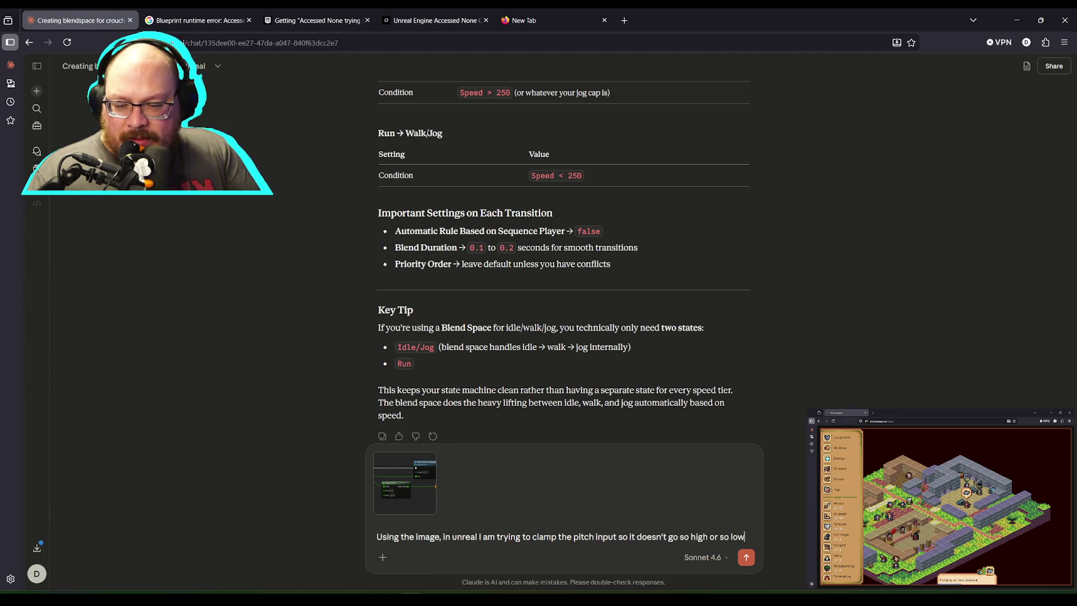
pyautogui.write(' W')
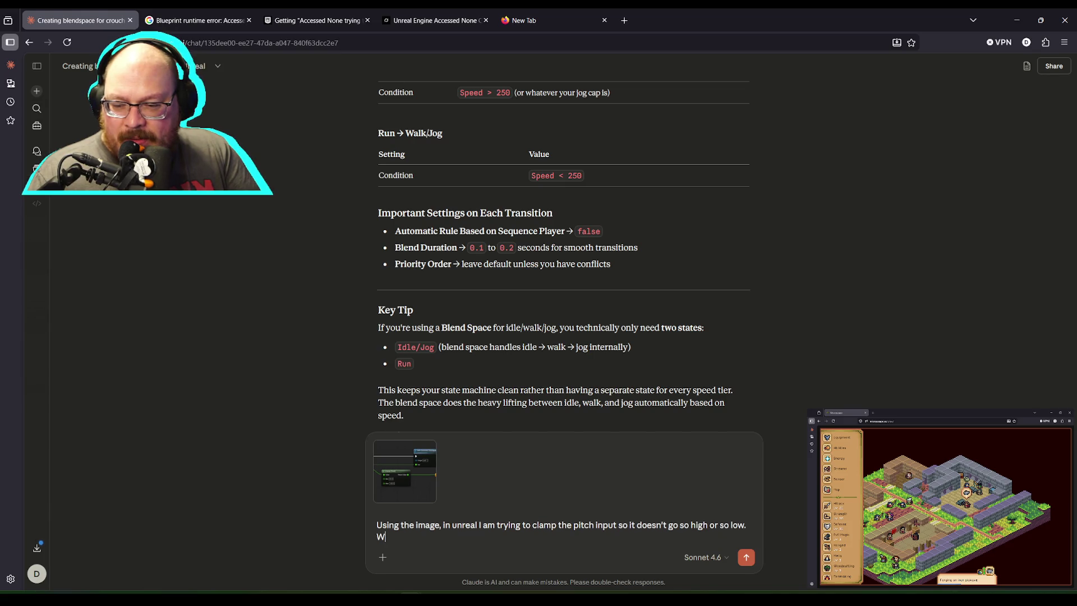
pyautogui.write('hat do I need to add?  Is ther e')
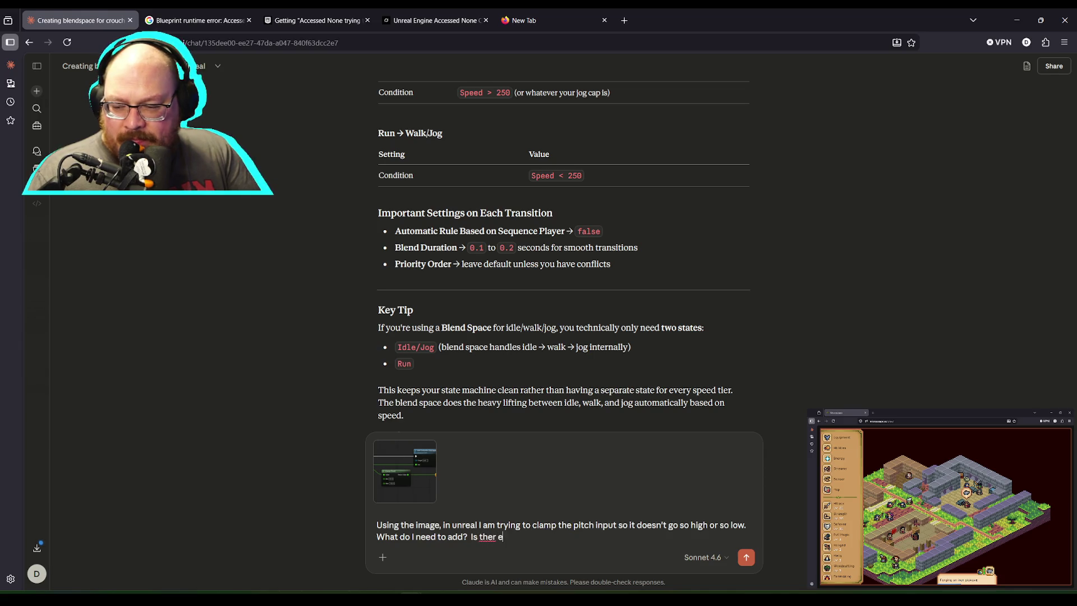
pyautogui.press('BackSpace')
pyautogui.press('BackSpace')
pyautogui.press('BackSpace')
pyautogui.press('BackSpace')
pyautogui.press('BackSpace')
pyautogui.press('BackSpace')
pyautogui.write('Please pos')
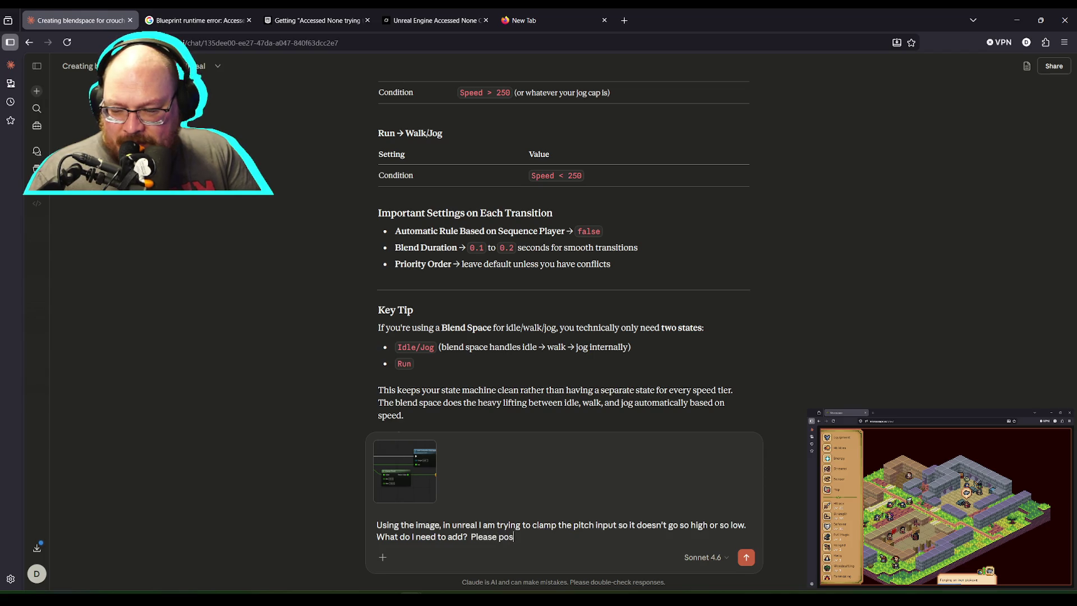
pyautogui.write('ebiste')
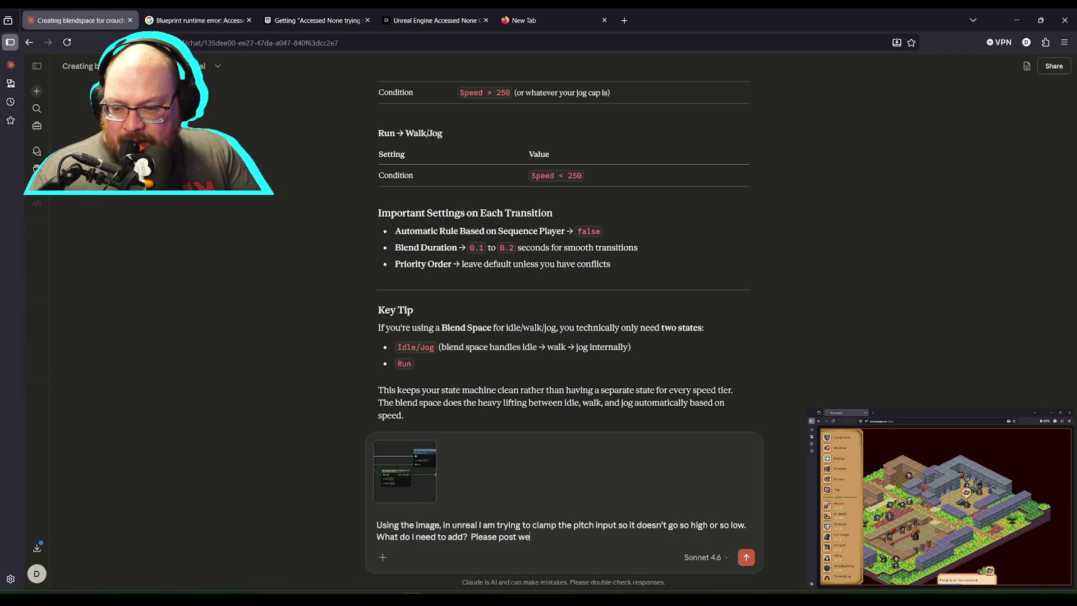
pyautogui.press('BackSpace')
pyautogui.press('BackSpace')
pyautogui.press('BackSpace')
pyautogui.write('sites that will help with this specifically as well')
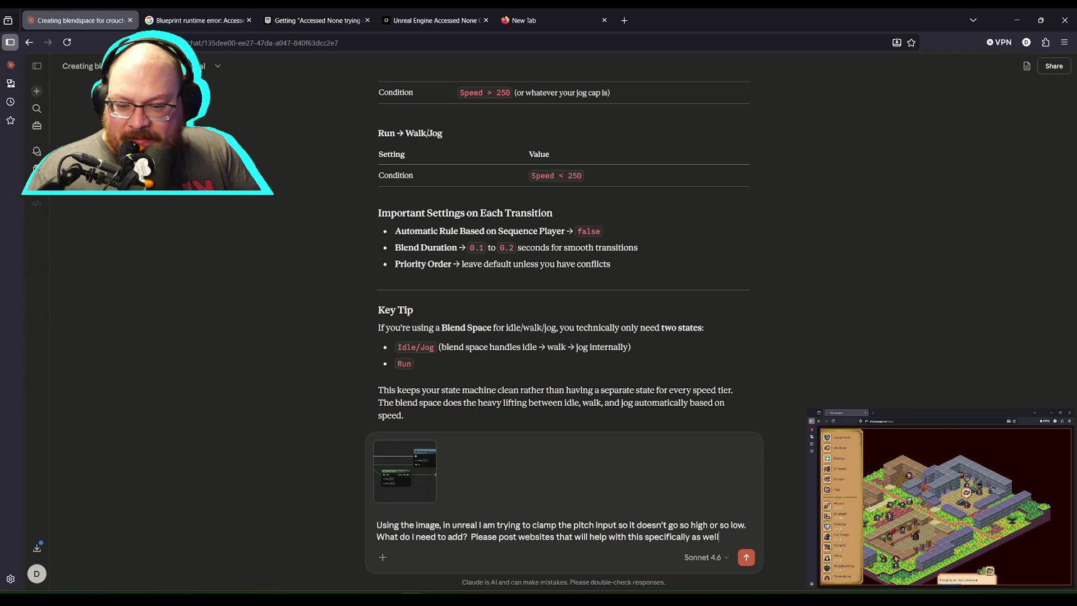
pyautogui.press('Return')
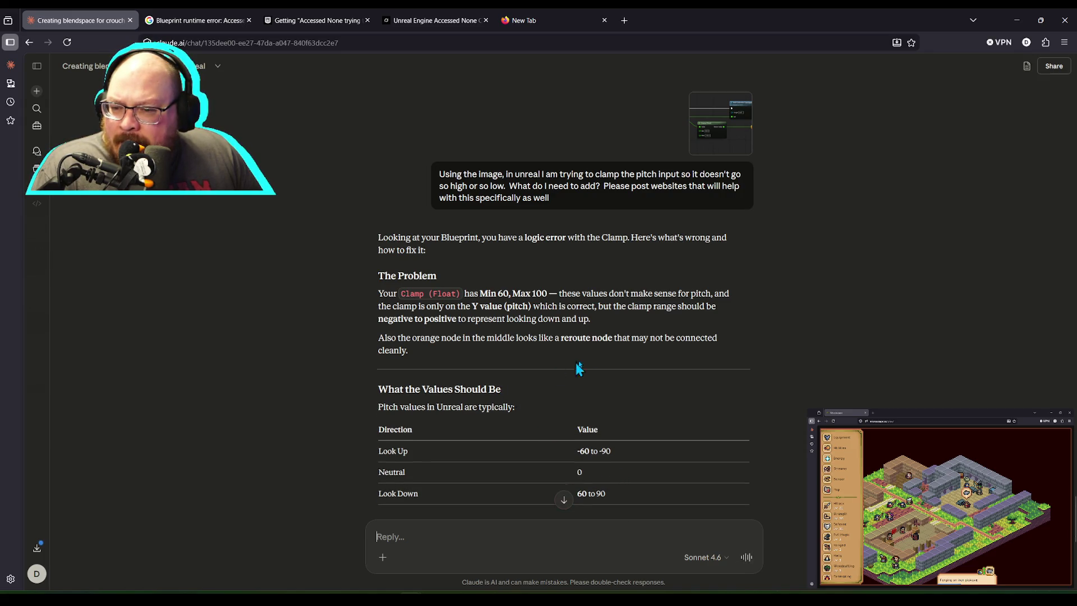
# Step: Scroll Claude's reply to the recommended -60 to 60 clamp values, then return to Unreal
pyautogui.hotkey('alt', 'Tab')
pyautogui.hotkey('alt', 'Tab')
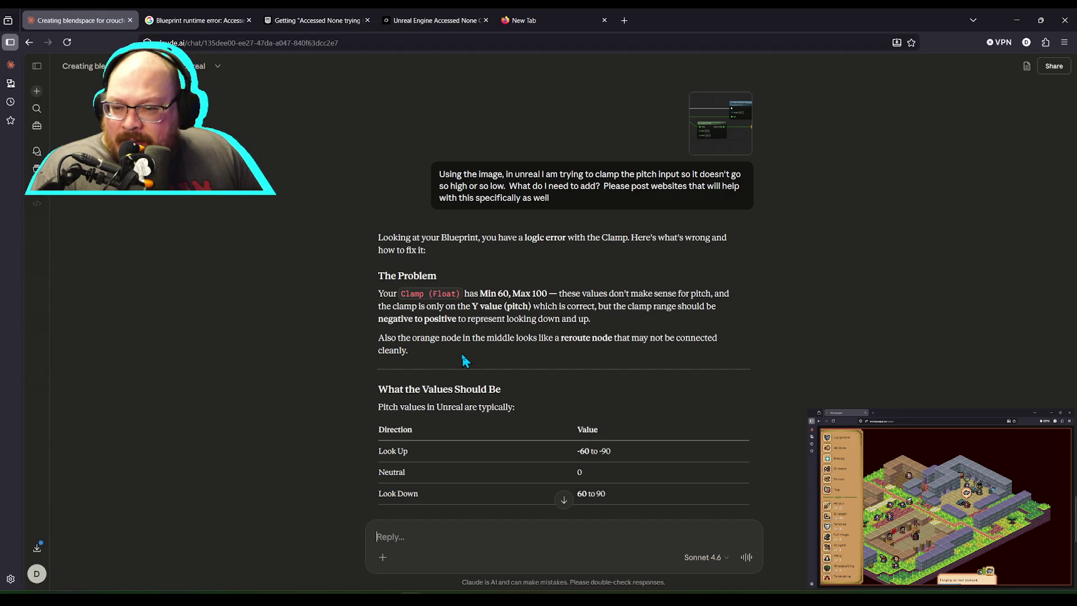
pyautogui.scroll(-3, 463, 357)
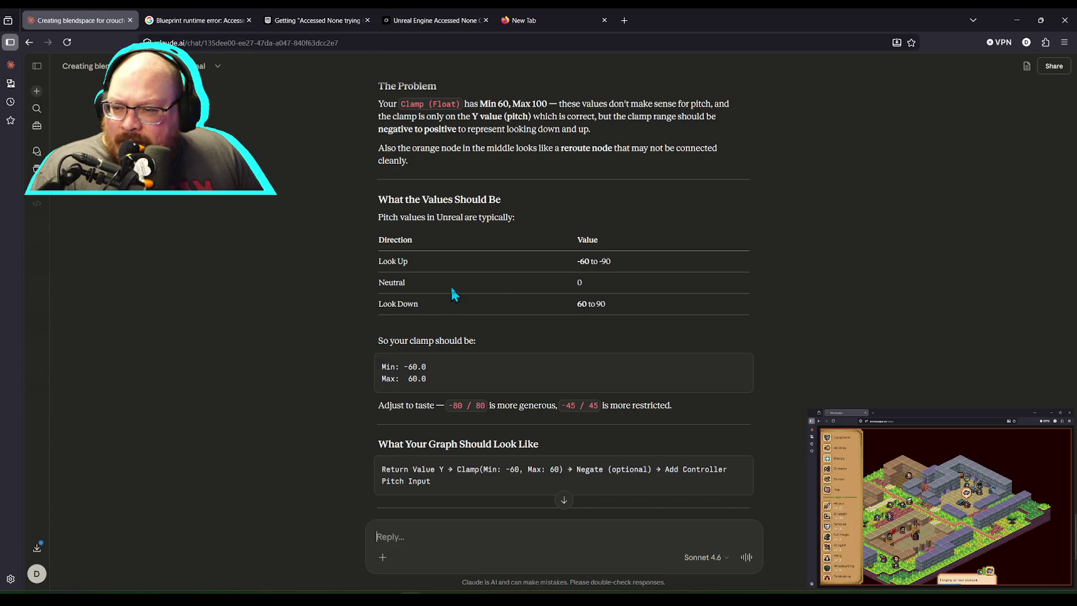
pyautogui.hotkey('alt', 'Tab')
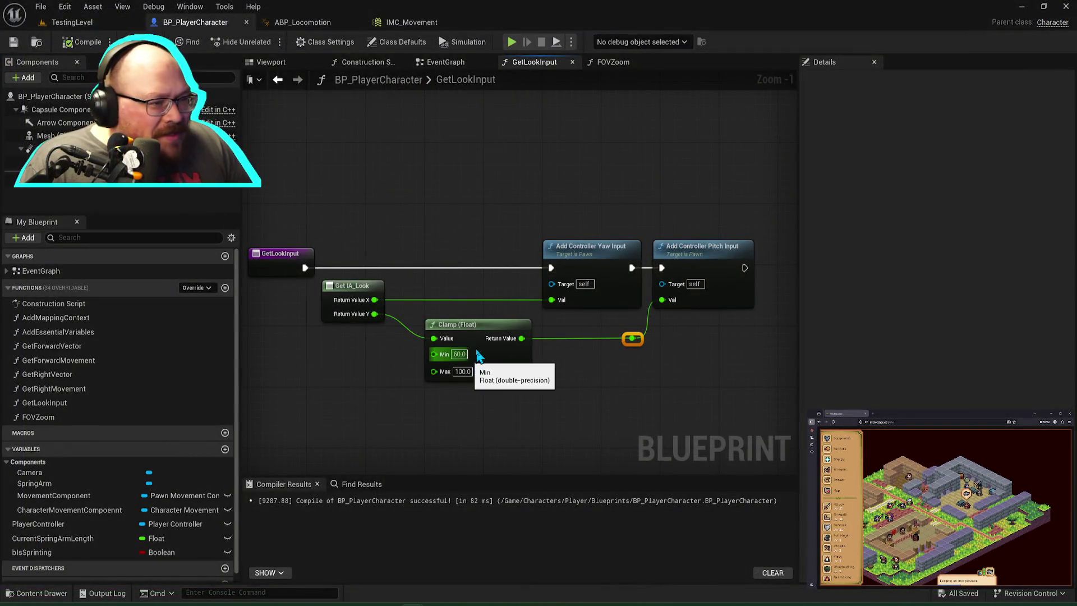
# Step: Set the Clamp's Min to -60 and Max to 60, then save the blueprint
pyautogui.click(457, 354)
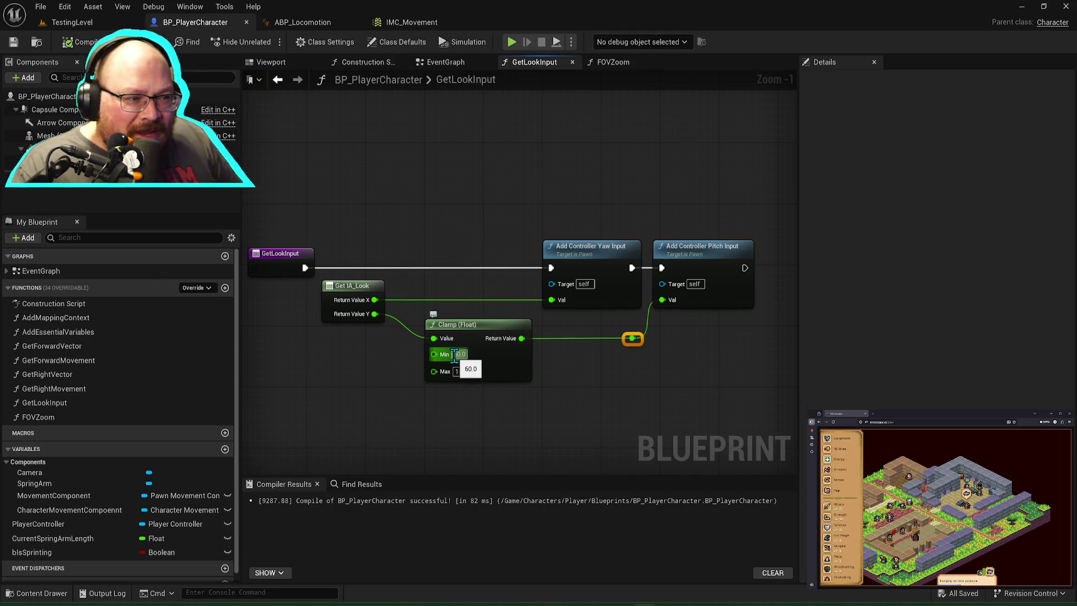
pyautogui.write('-60')
pyautogui.press('Tab')
pyautogui.write('60')
pyautogui.press('Return')
pyautogui.hotkey('ctrl', 's')
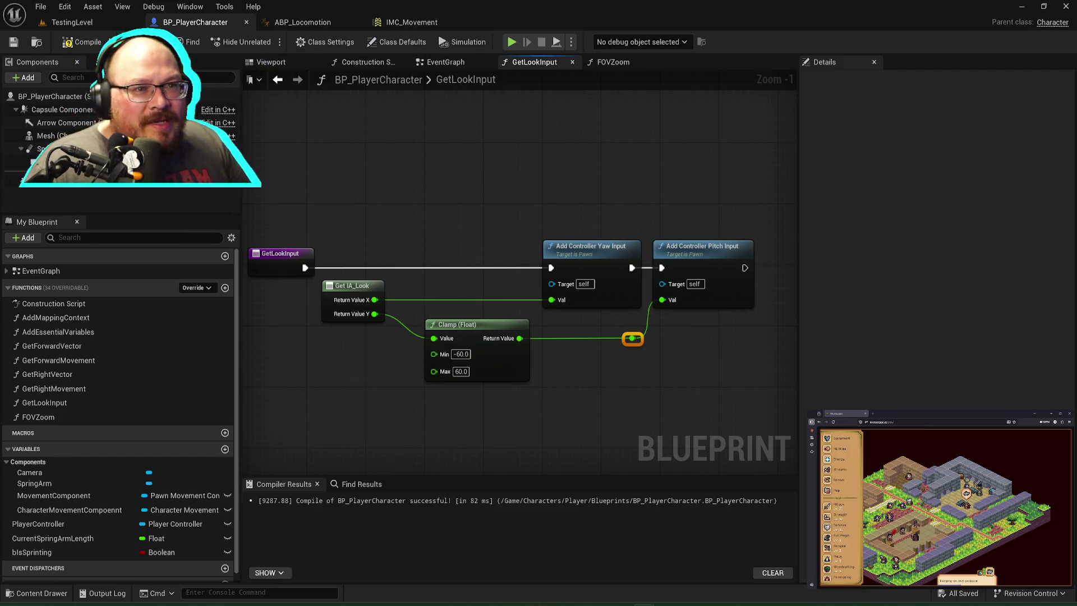
# Step: Play-test the -60 to 60 clamp in TestingLevel, then return to the GetLookInput graph
pyautogui.click(72, 22)
pyautogui.click(264, 41)
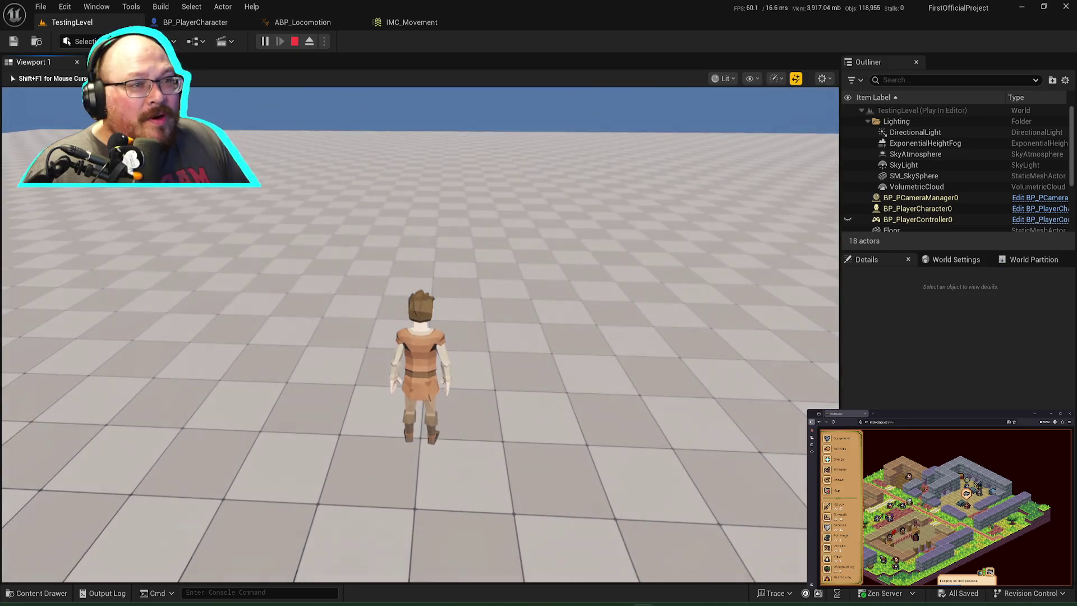
pyautogui.press('Escape')
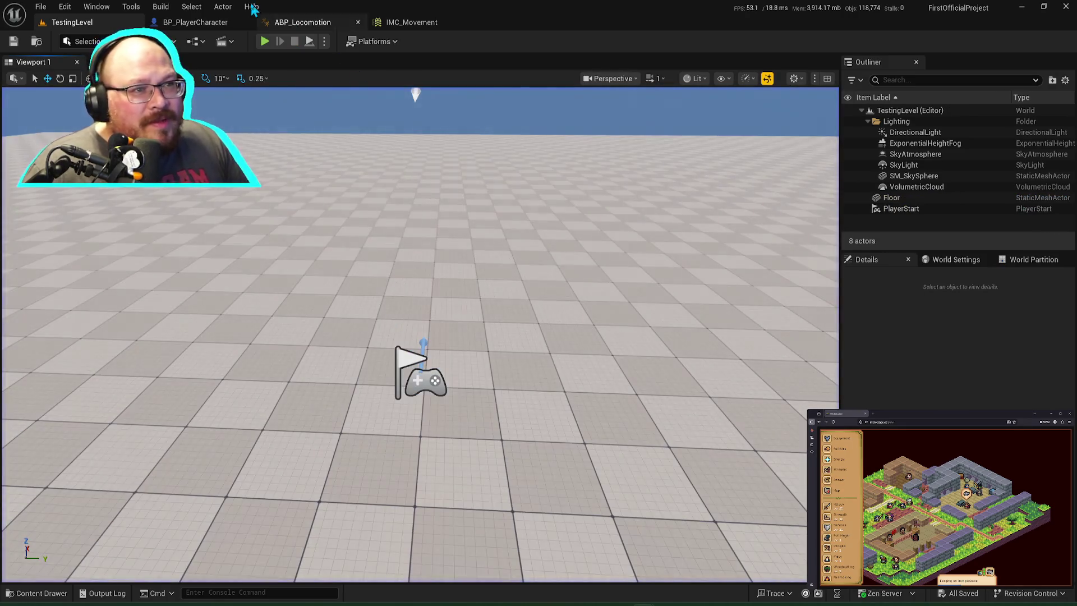
pyautogui.click(292, 22)
pyautogui.click(195, 22)
# Step: Change the Clamp to Min -30 and Max 30
pyautogui.click(461, 354)
pyautogui.write('-')
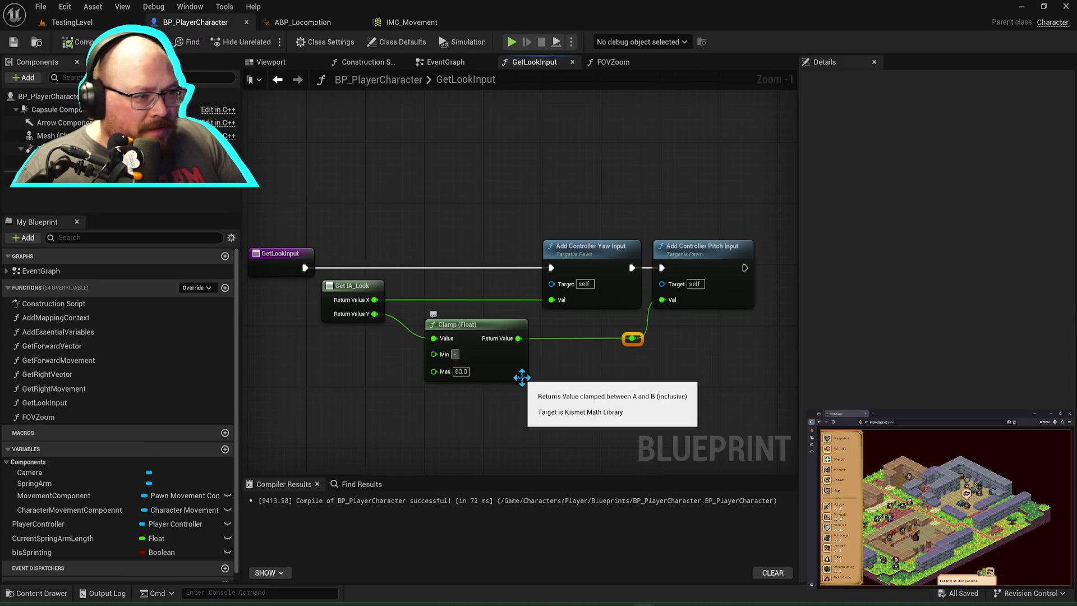
pyautogui.write('30')
pyautogui.press('Tab')
pyautogui.write('30')
pyautogui.press('Print')
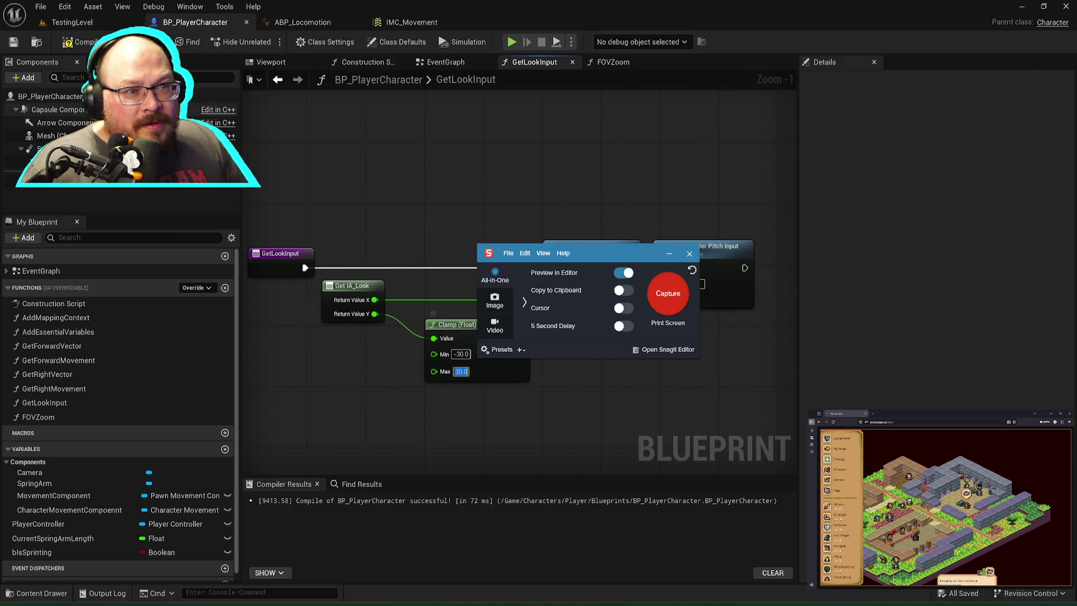
pyautogui.press('Print')
pyautogui.press('Escape')
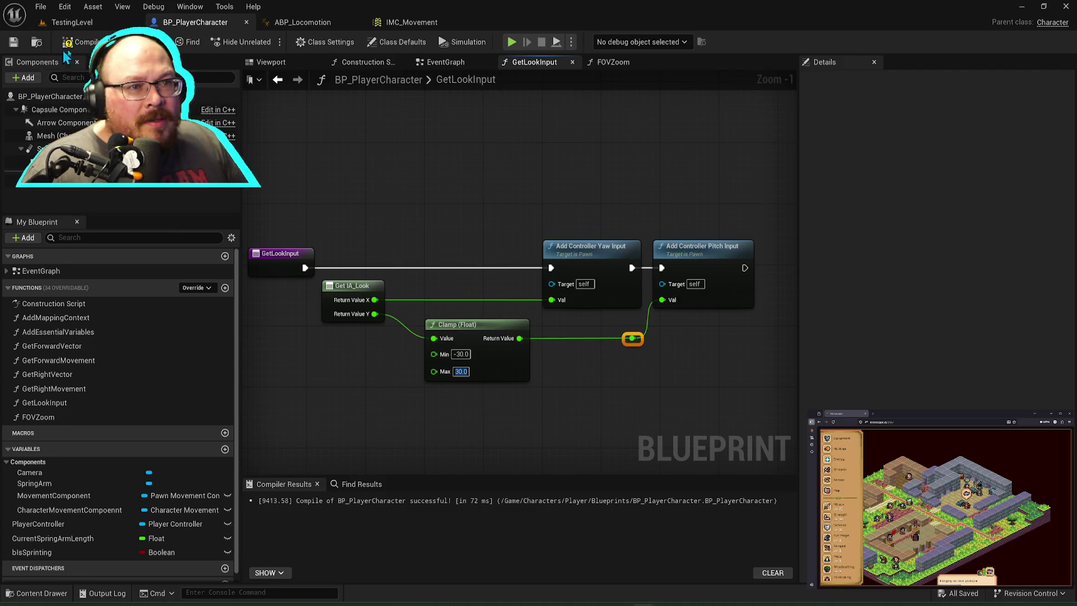
# Step: Play-test the -30 to 30 clamp in TestingLevel, then switch to the Claude chat
pyautogui.click(71, 22)
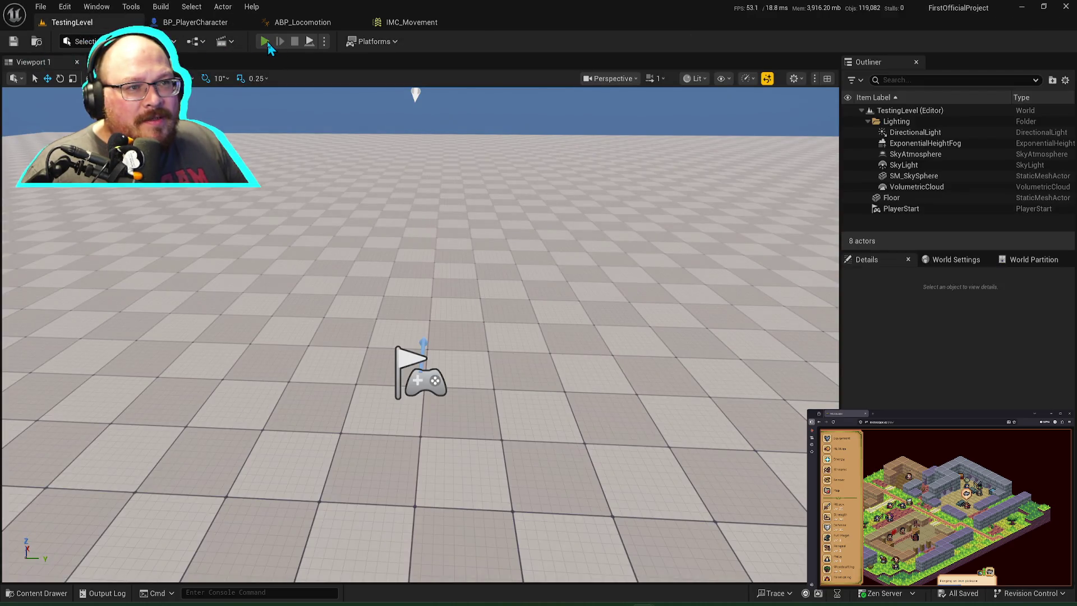
pyautogui.click(265, 42)
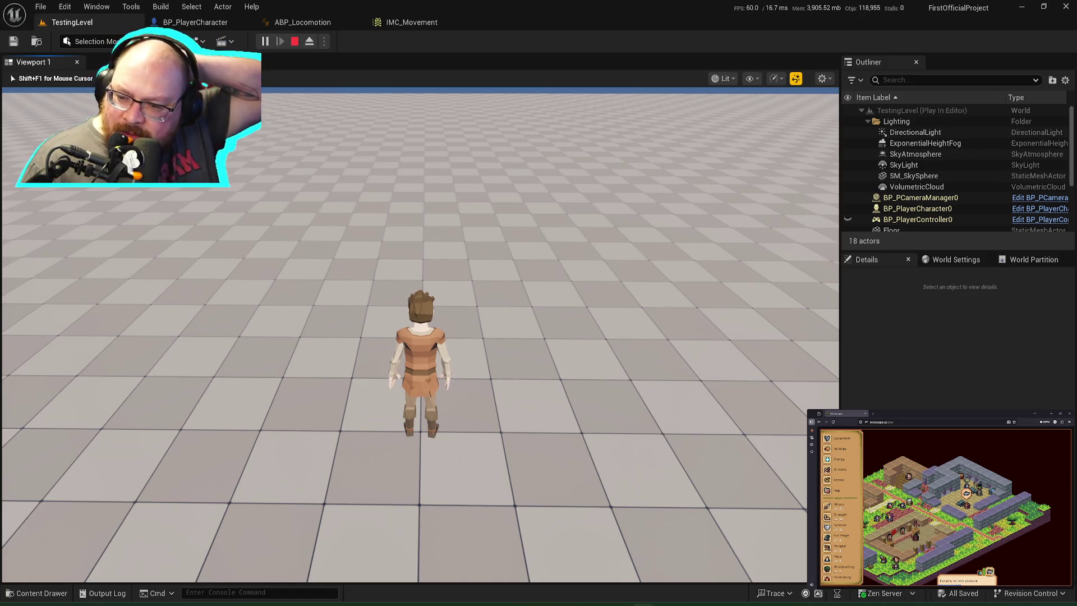
pyautogui.moveTo(421, 337)
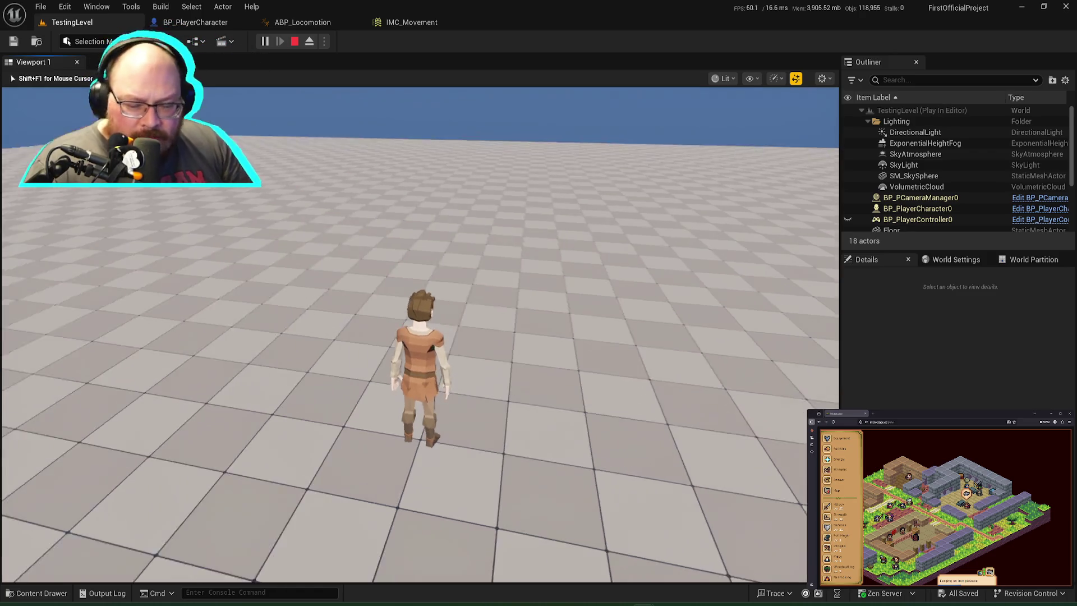
pyautogui.press('Escape')
pyautogui.hotkey('alt', 'Tab')
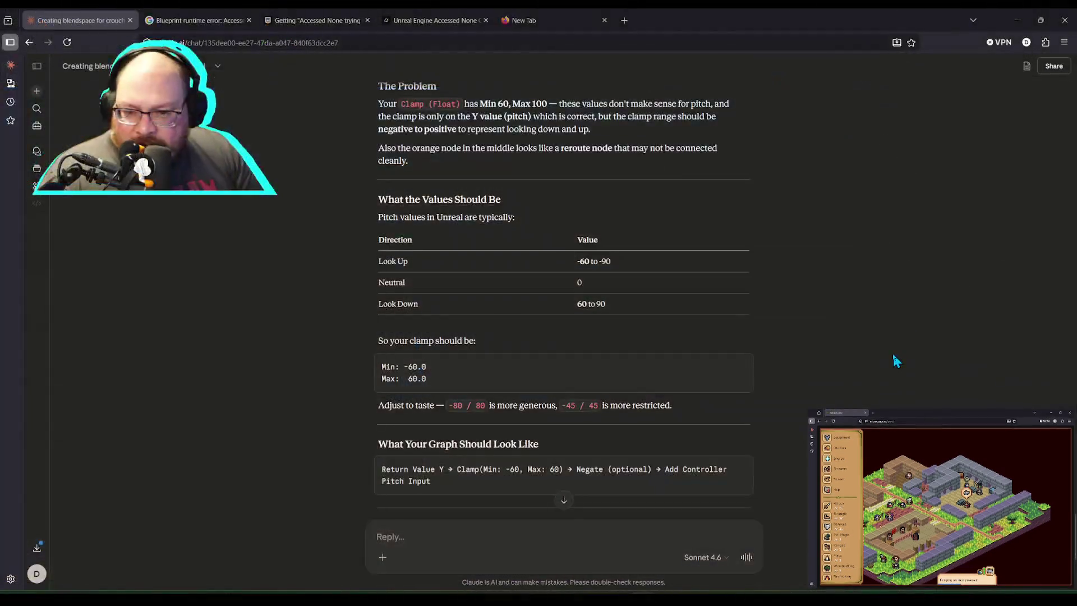
# Step: Scroll Claude's answer down to its Helpful Websites list, then go back to Unreal
pyautogui.scroll(-5, 737, 359)
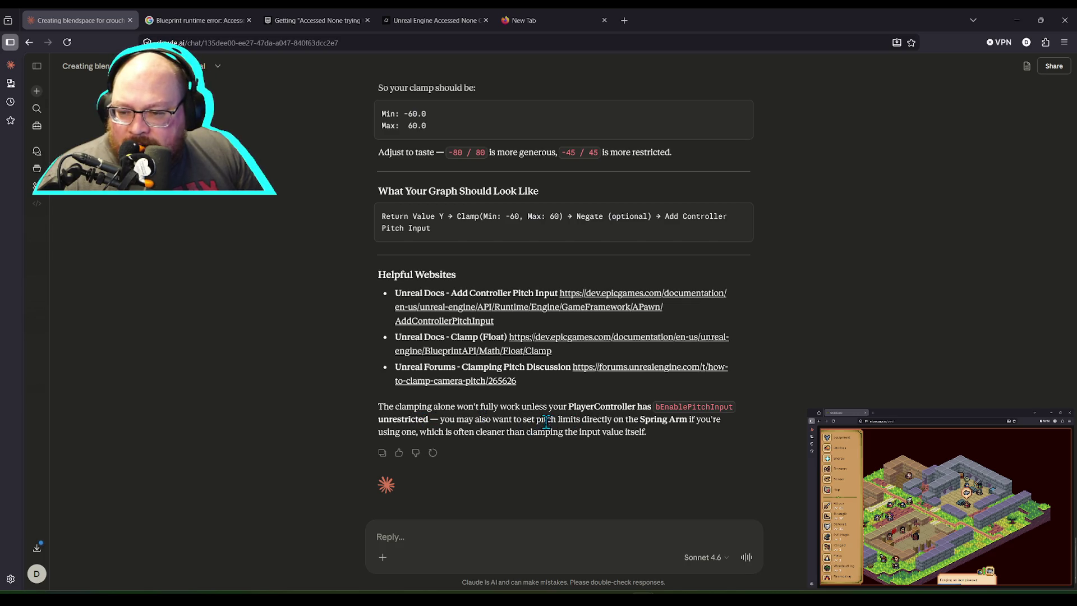
pyautogui.hotkey('alt', 'Tab')
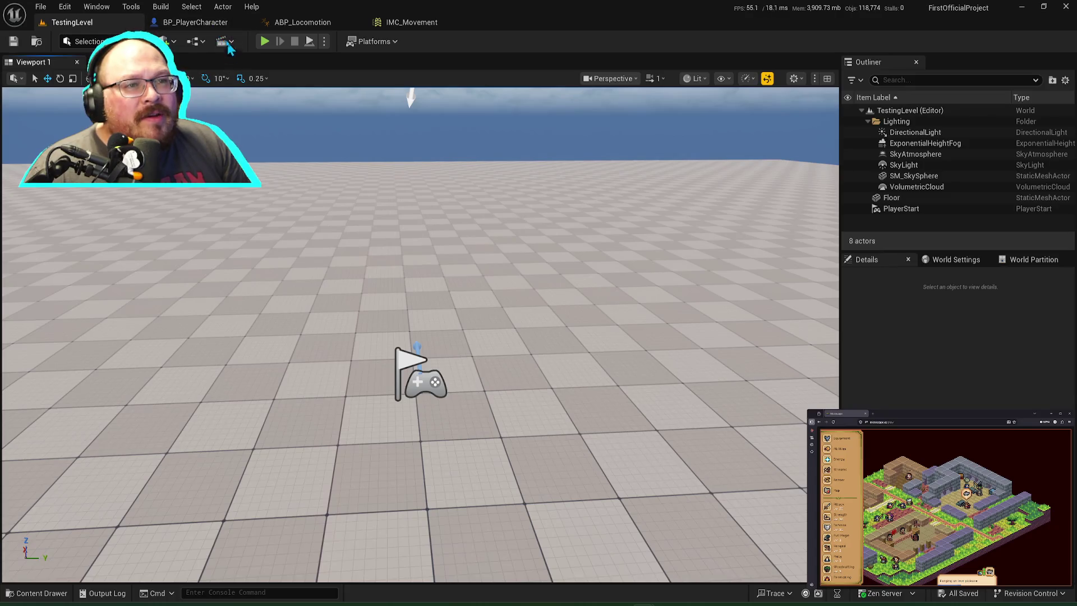
# Step: Browse the Content Drawer to Characters/Player/Blueprints and open BP_PlayerController
pyautogui.click(221, 23)
pyautogui.hotkey('ctrl', 'space')
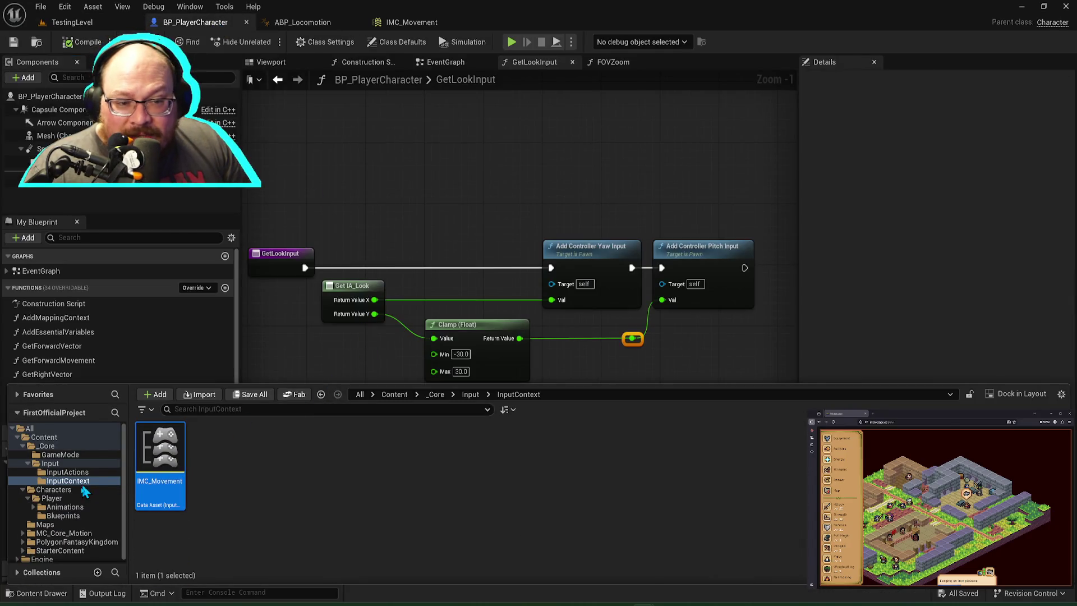
pyautogui.click(56, 499)
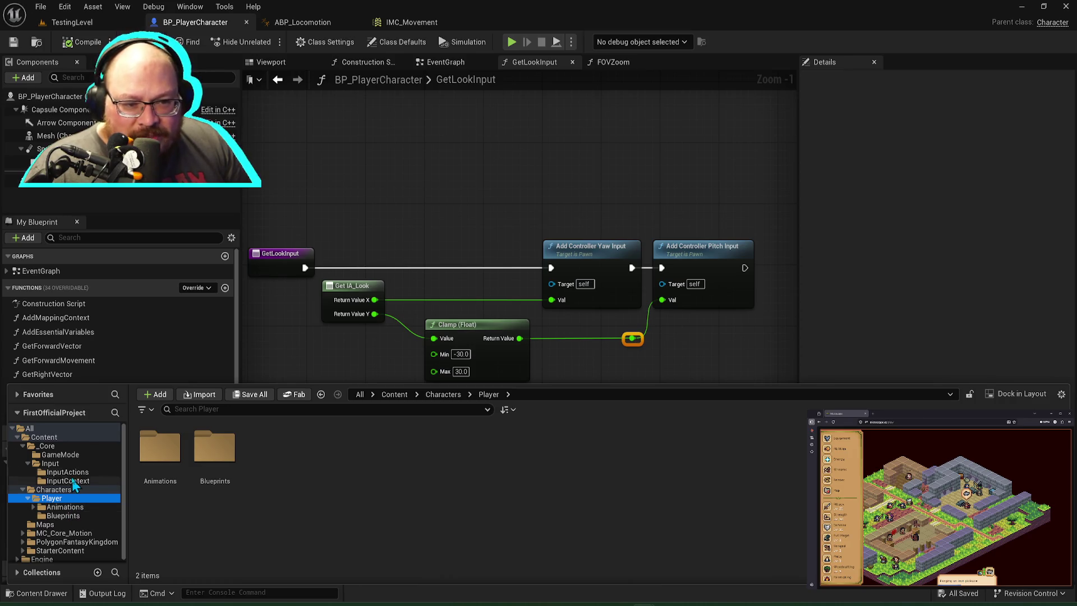
pyautogui.click(56, 455)
pyautogui.click(64, 447)
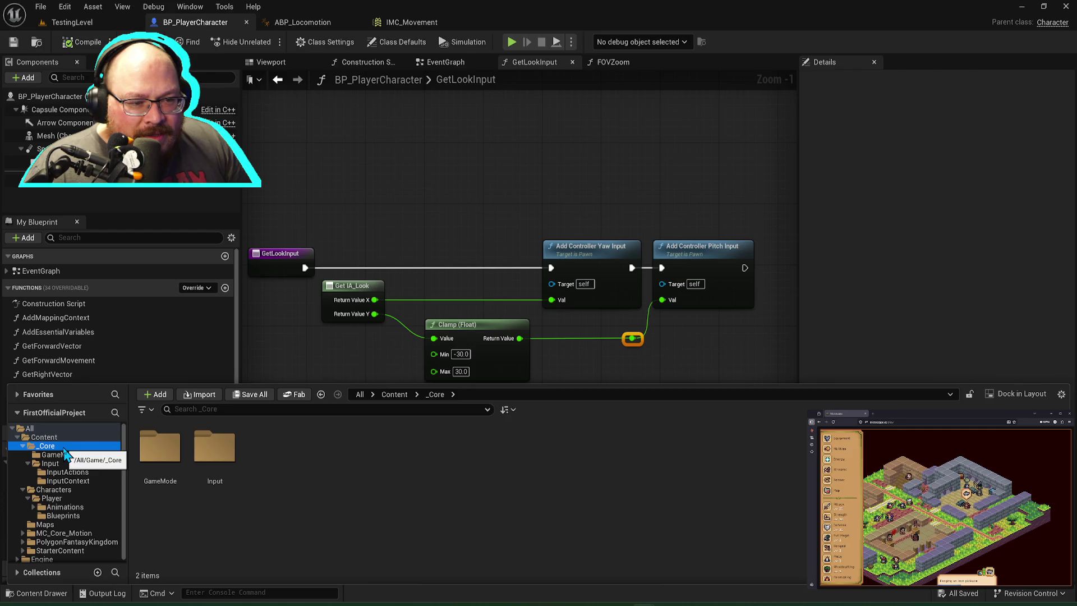
pyautogui.click(62, 455)
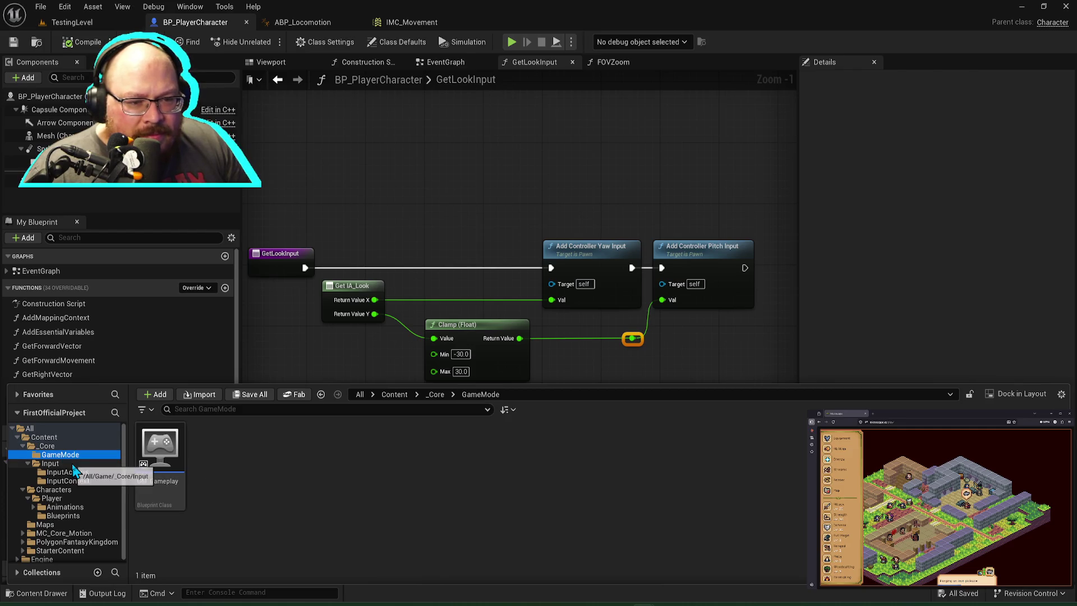
pyautogui.doubleClick(34, 447)
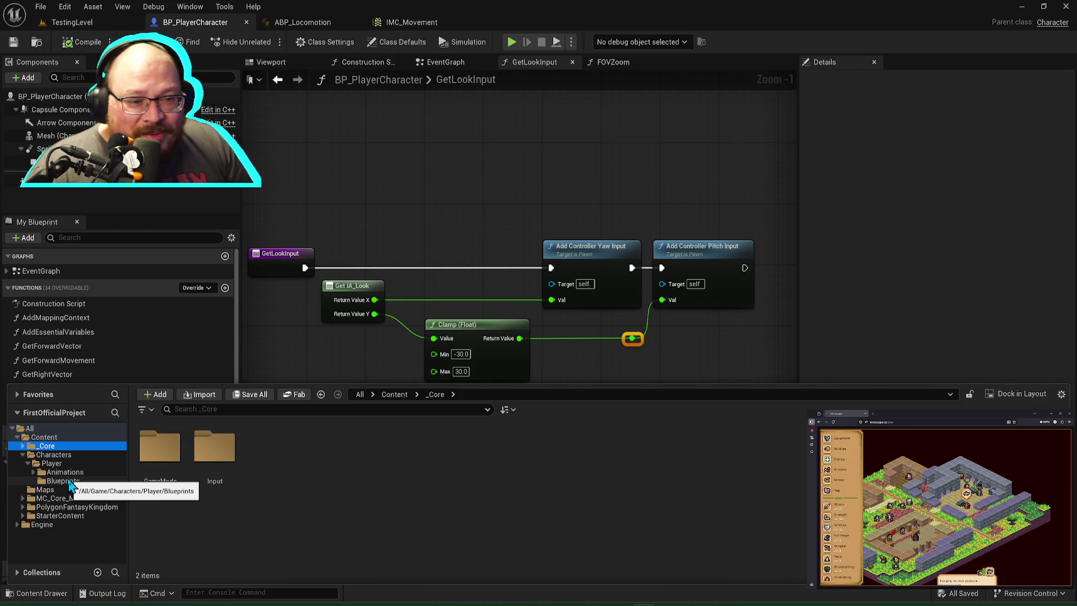
pyautogui.click(66, 482)
pyautogui.click(323, 471)
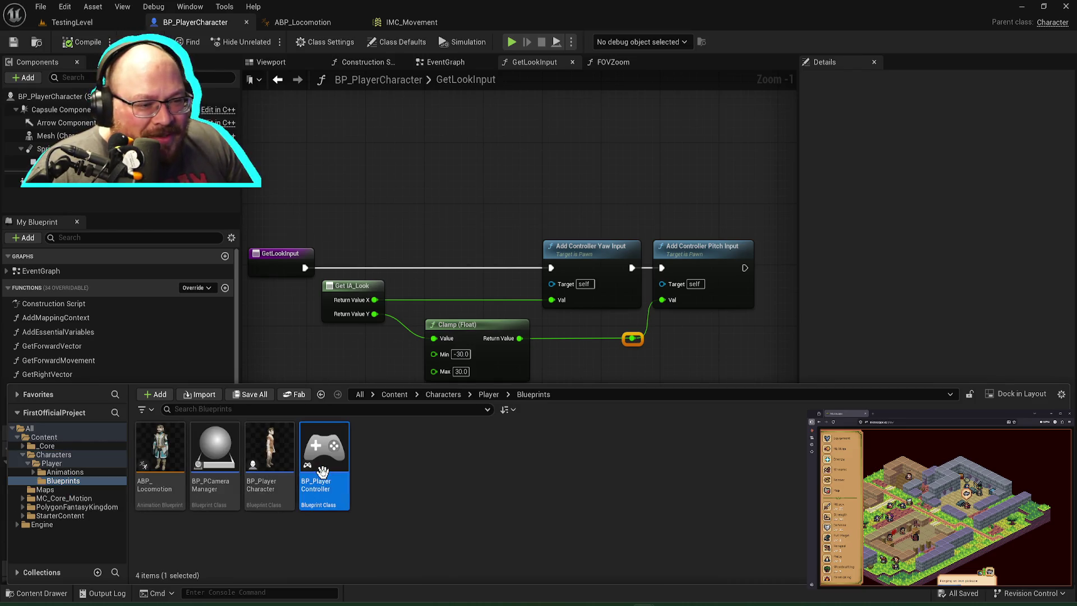
pyautogui.doubleClick(323, 471)
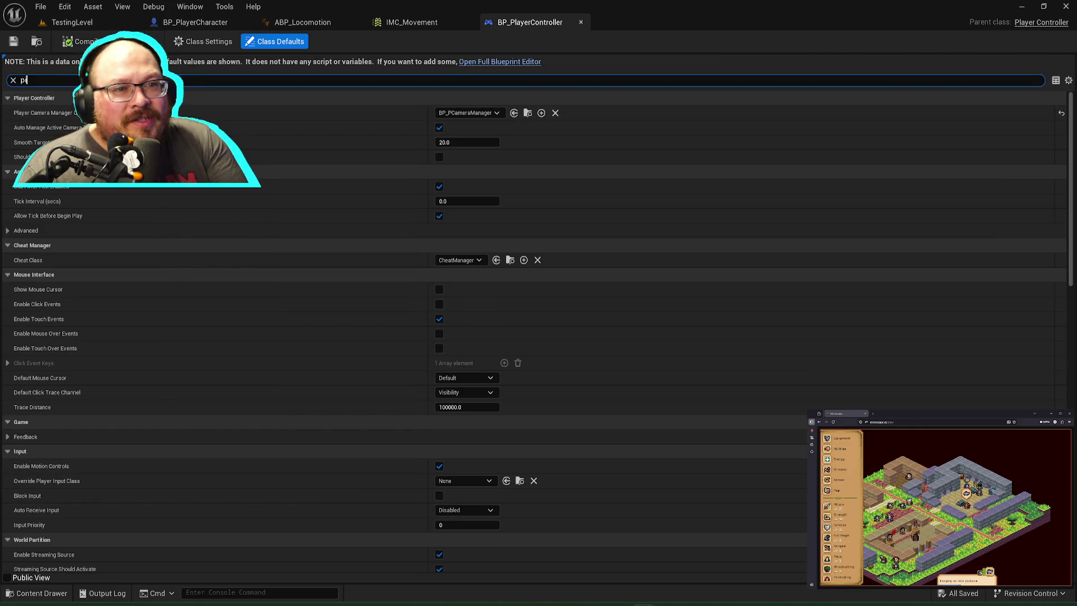
# Step: Search BP_PlayerController for 'pitch' and inspect its components and Class Defaults in the full editor
pyautogui.write('tchj')
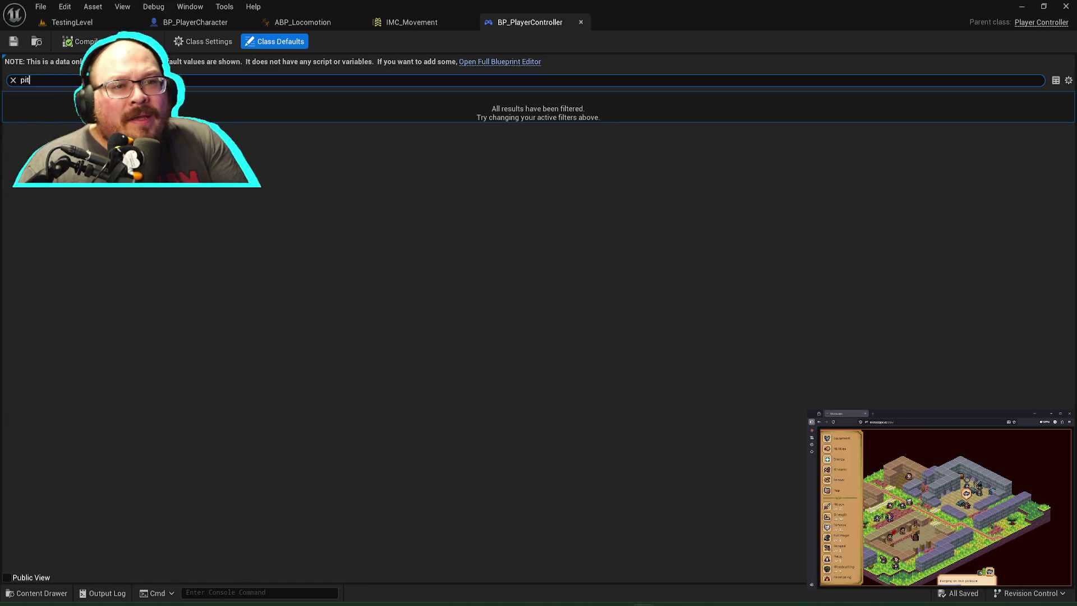
pyautogui.click(497, 62)
pyautogui.click(860, 80)
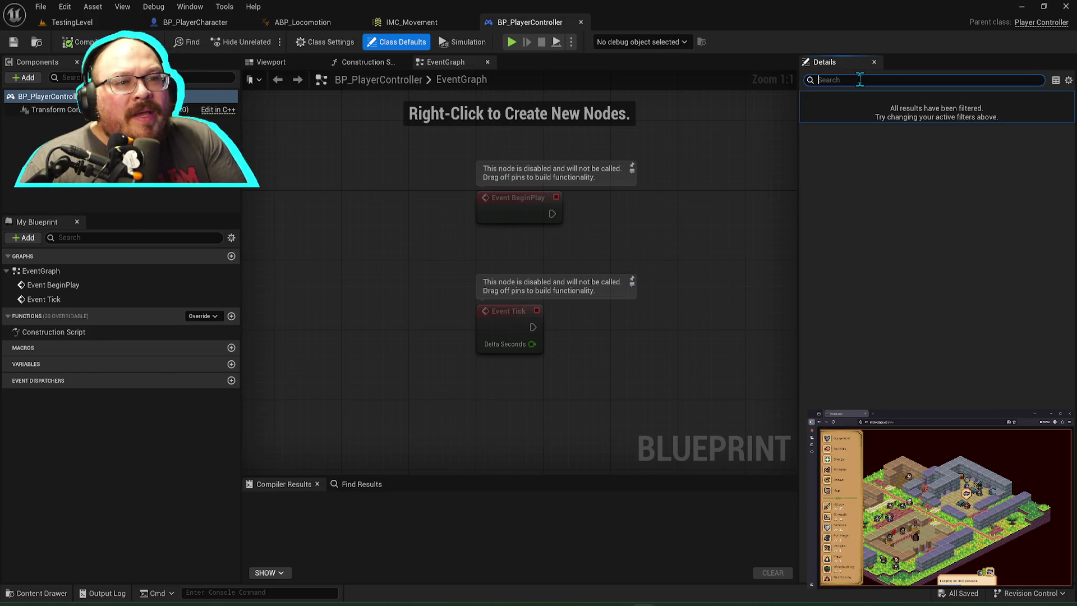
pyautogui.click(53, 110)
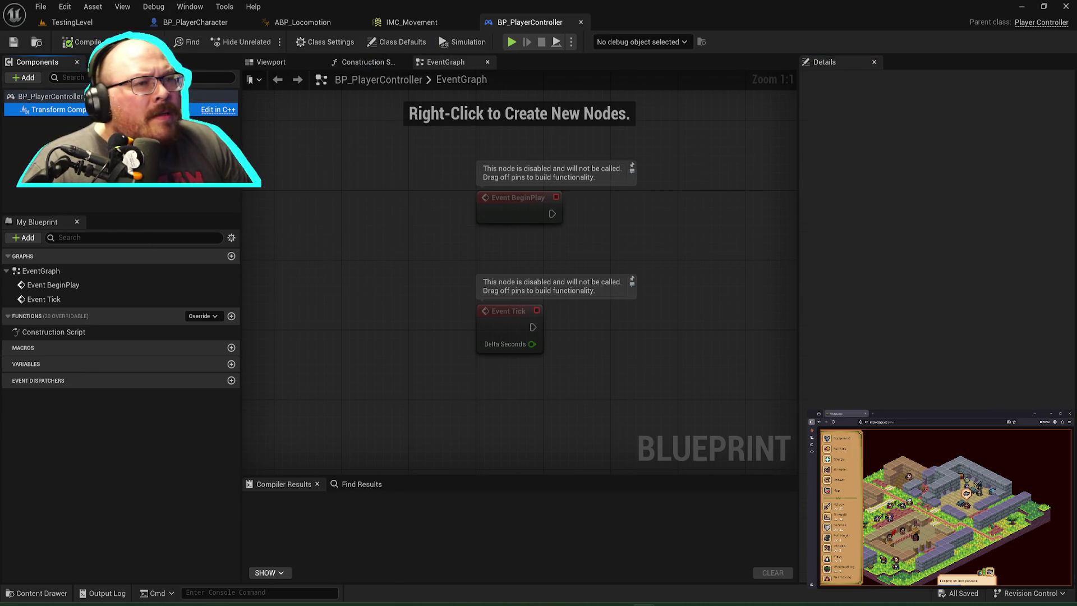
pyautogui.click(51, 96)
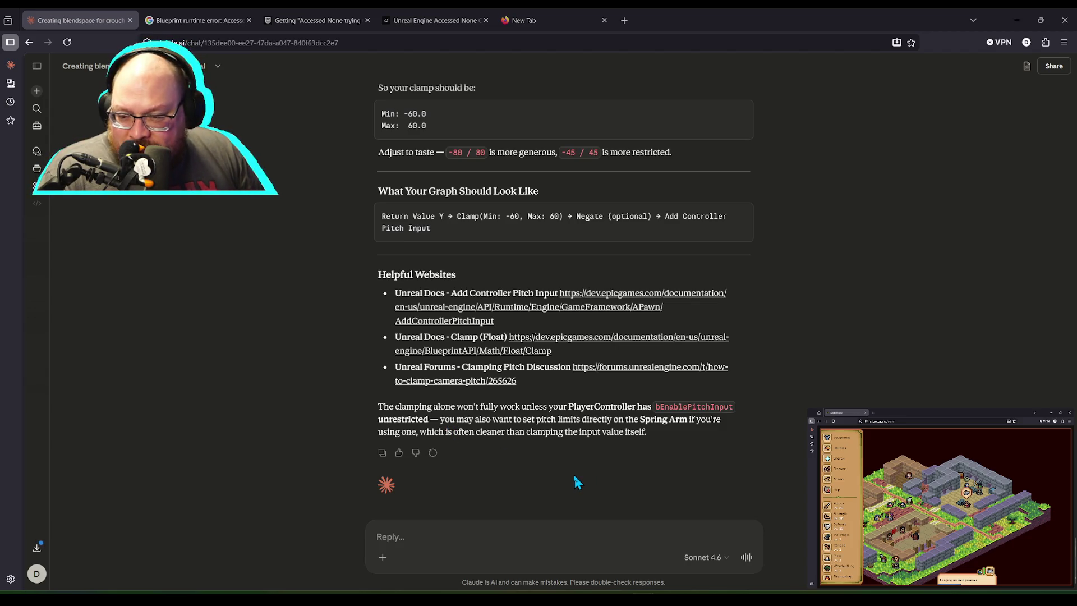
# Step: Open Claude's Unreal Forums camera-pitch link in a new tab and close three old tabs
pyautogui.rightClick(638, 373)
pyautogui.press('Escape')
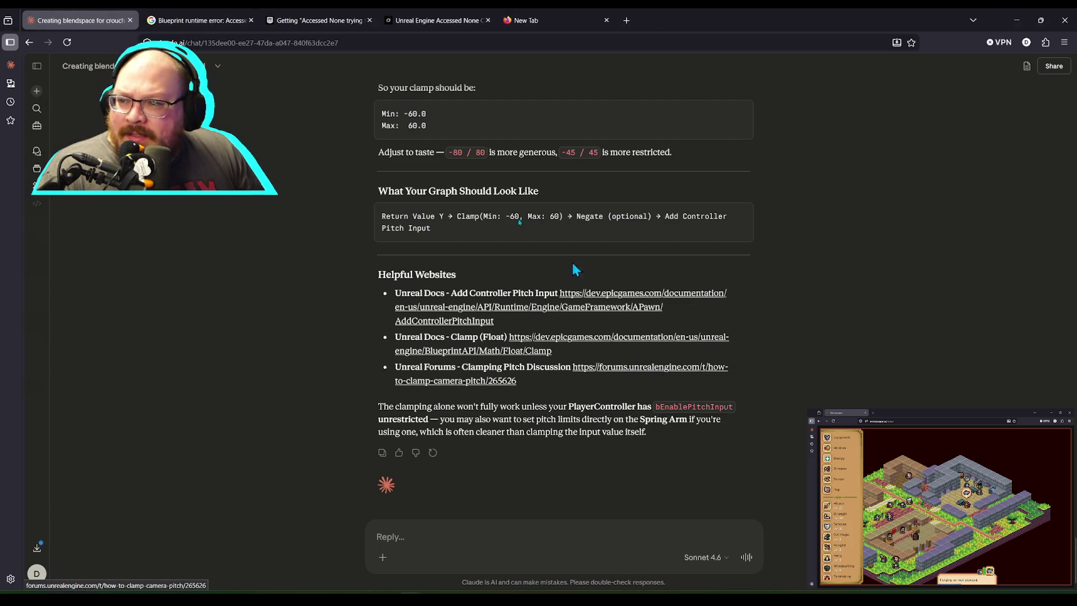
pyautogui.middleClick(618, 307)
pyautogui.click(367, 21)
pyautogui.click(367, 21)
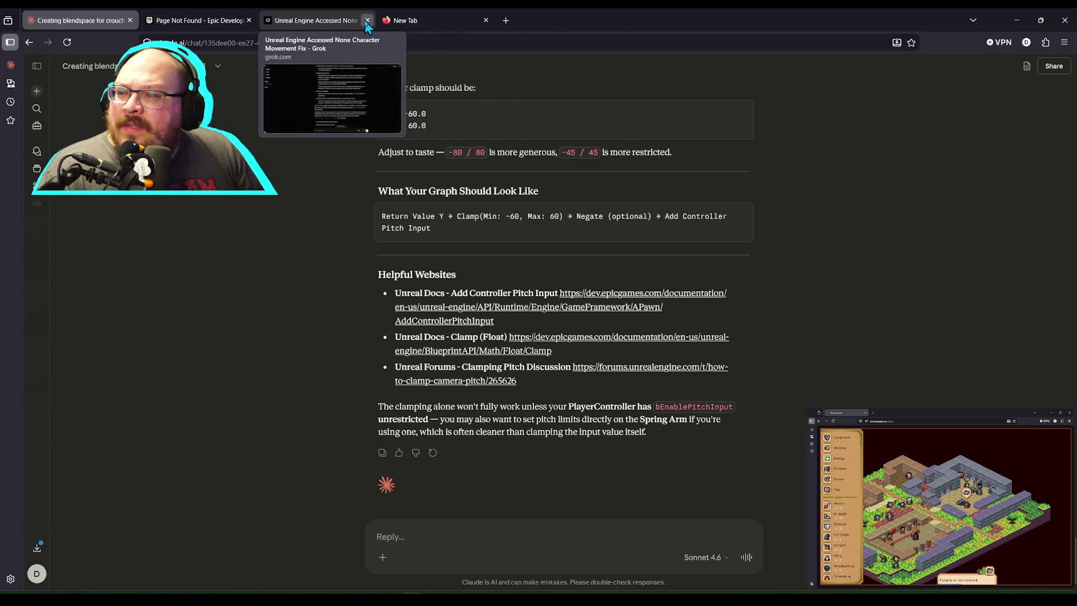
pyautogui.click(368, 21)
pyautogui.click(368, 21)
# Step: Close the empty tab and the 404 forum page, copy the link address, and start a new tab
pyautogui.click(196, 20)
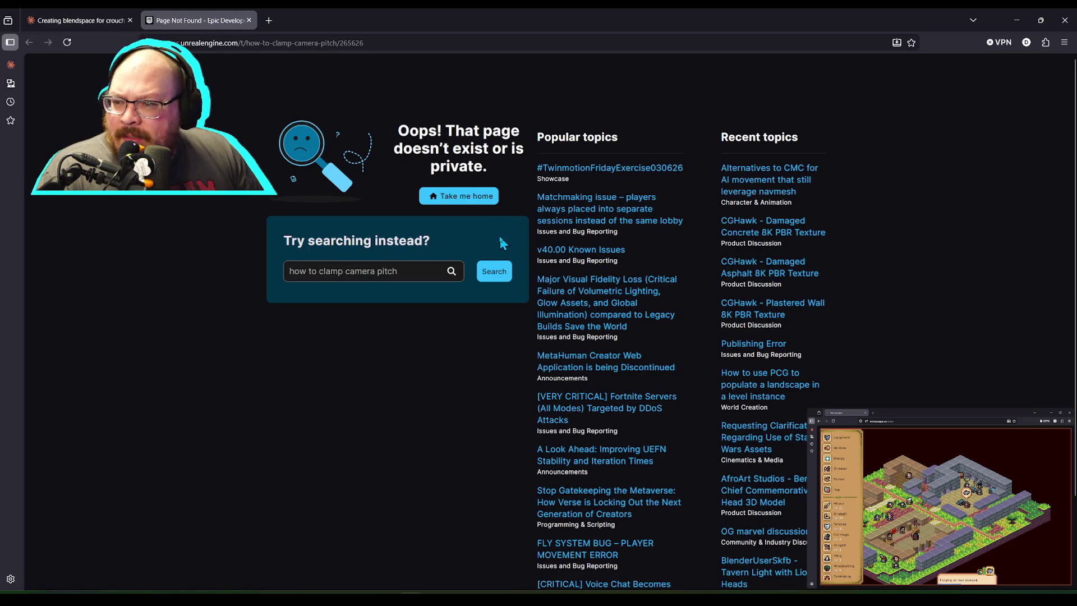
pyautogui.click(249, 20)
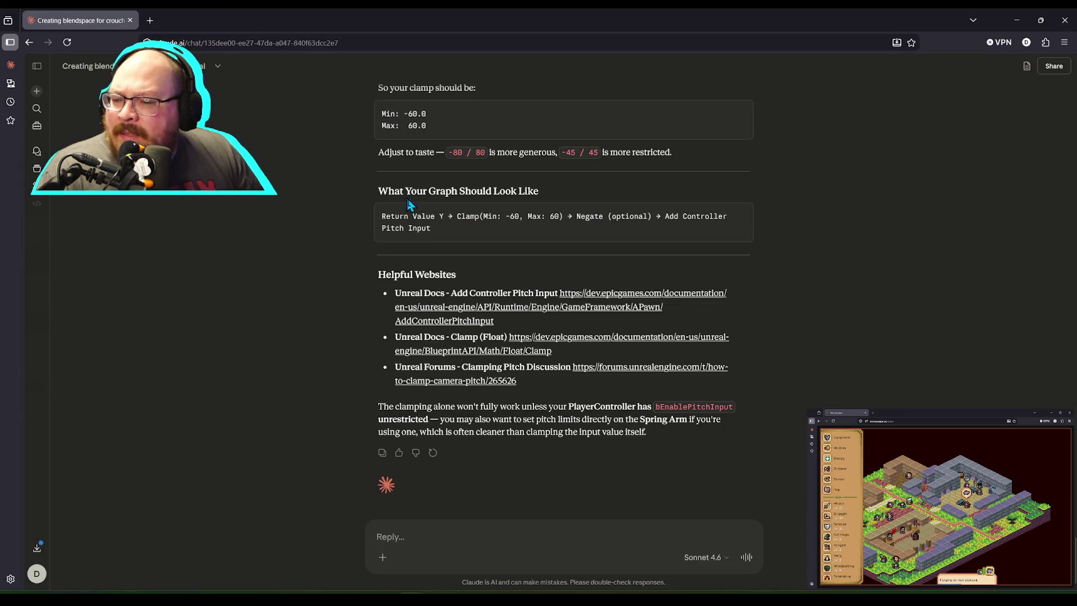
pyautogui.moveTo(518, 381); pyautogui.dragTo(582, 371)
pyautogui.hotkey('ctrl', 'c')
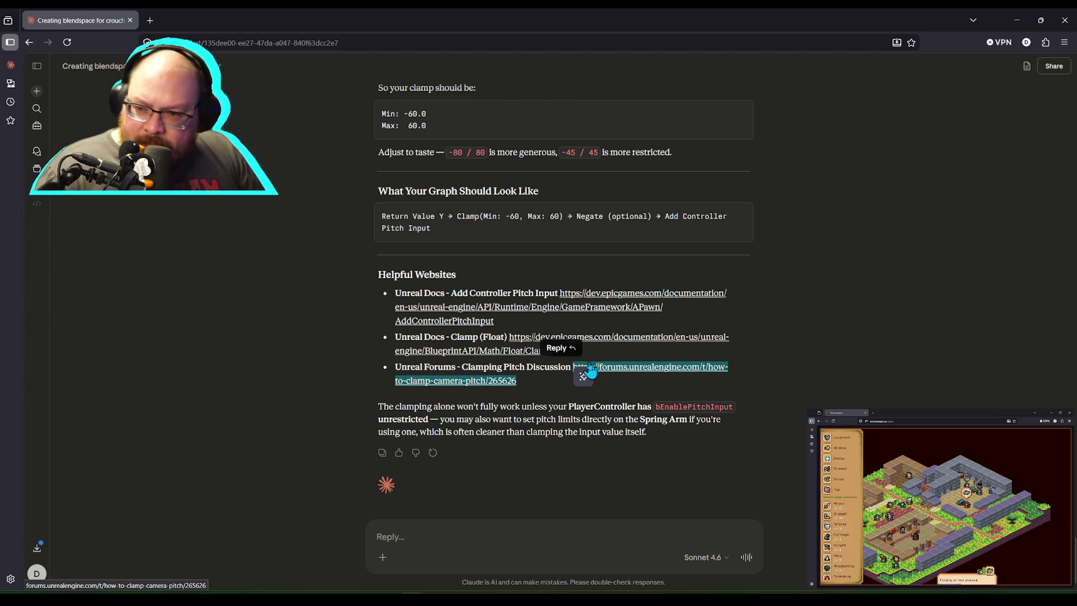
pyautogui.click(156, 20)
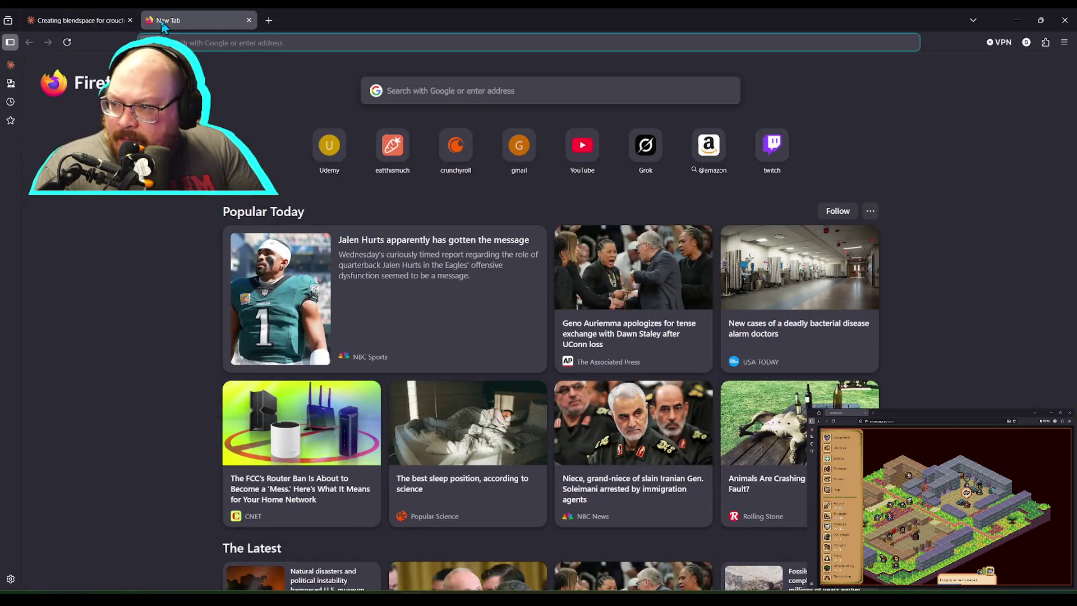
# Step: Load google.com and search for the copied forum address
pyautogui.write('google.com')
pyautogui.press('Return')
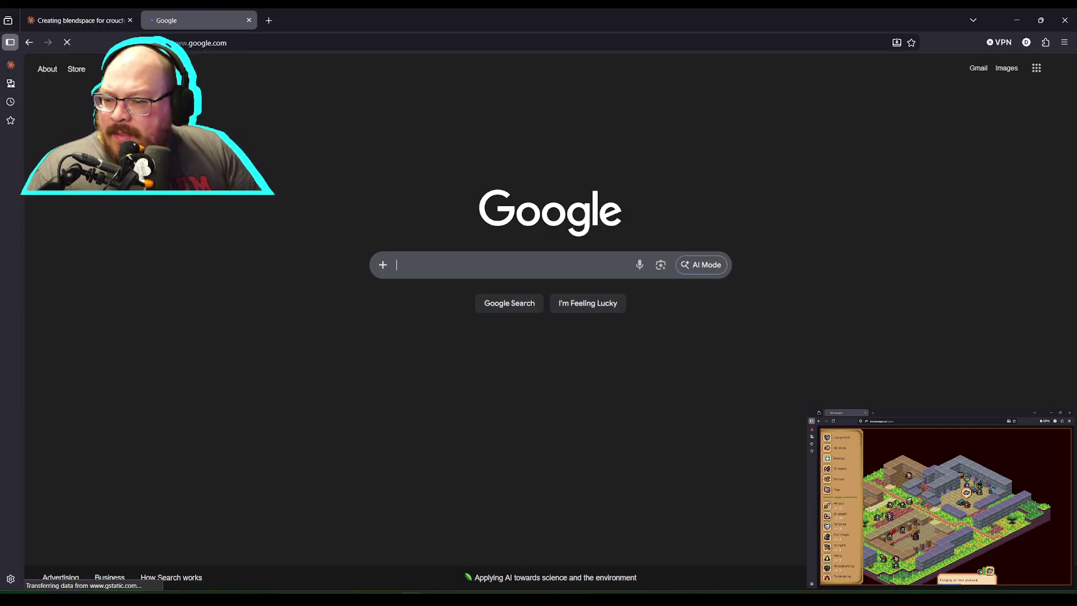
pyautogui.hotkey('ctrl', 'v')
pyautogui.press('Return')
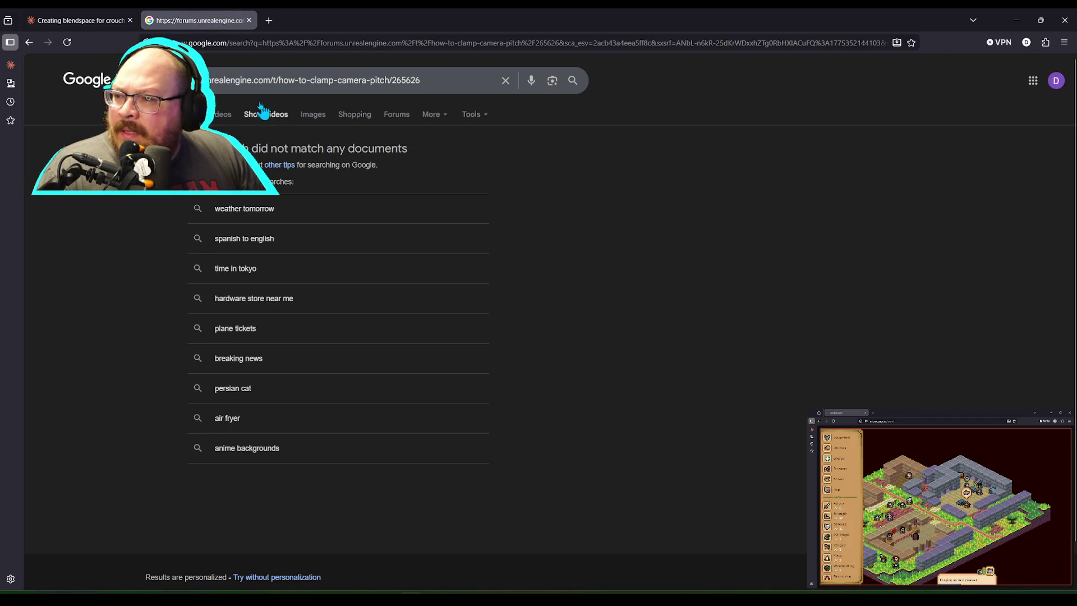
# Step: Search Google for 'how to clamp camera pitch in unreal 5', then return to Unreal
pyautogui.click(441, 82)
pyautogui.press('BackSpace')
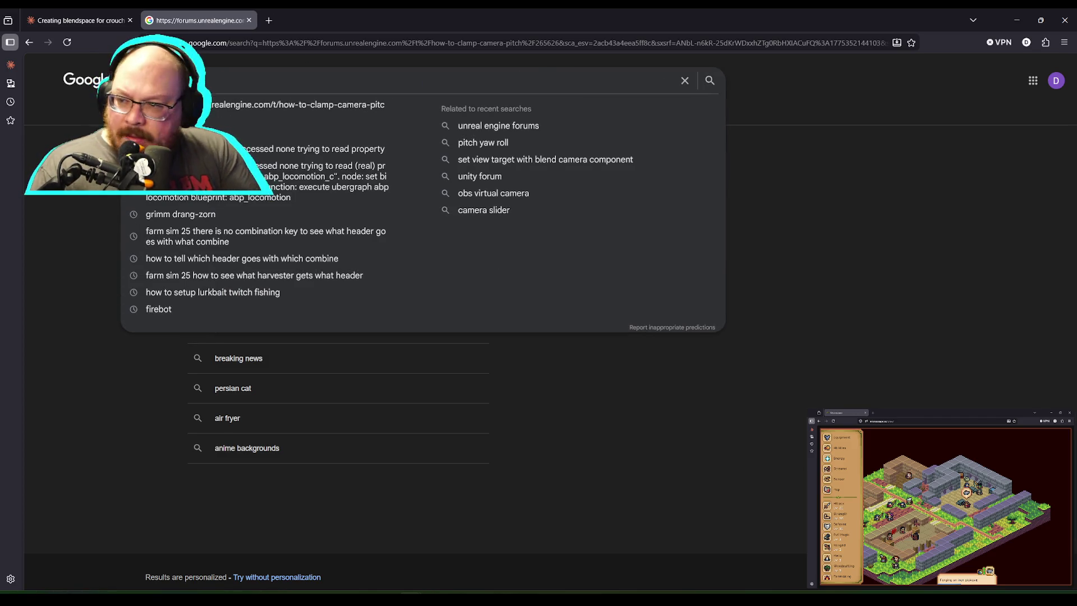
pyautogui.write('how to cook')
pyautogui.write('amp')
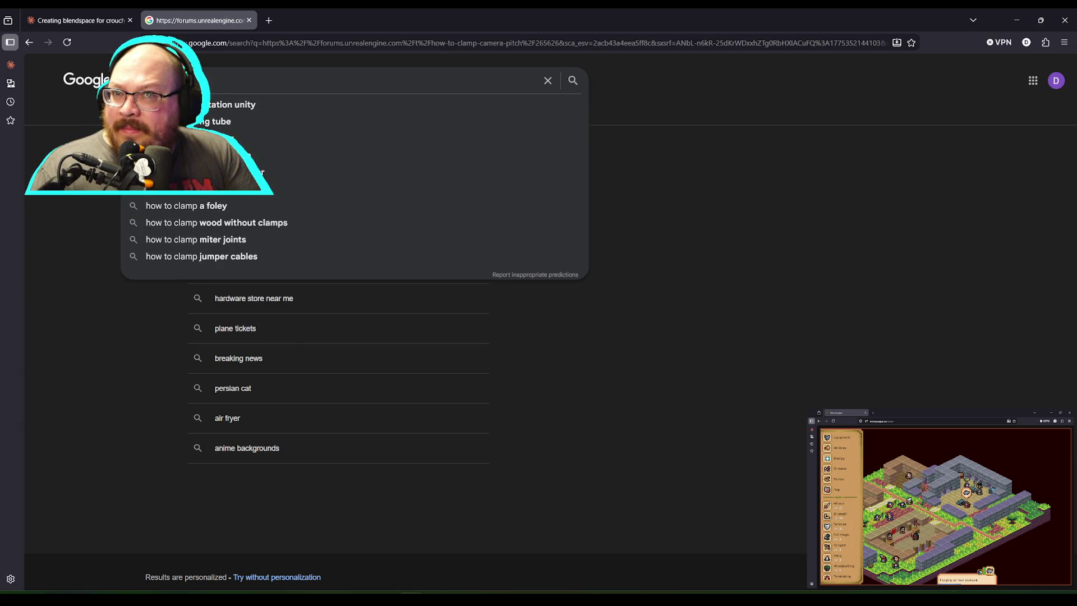
pyautogui.write(' camera pitch')
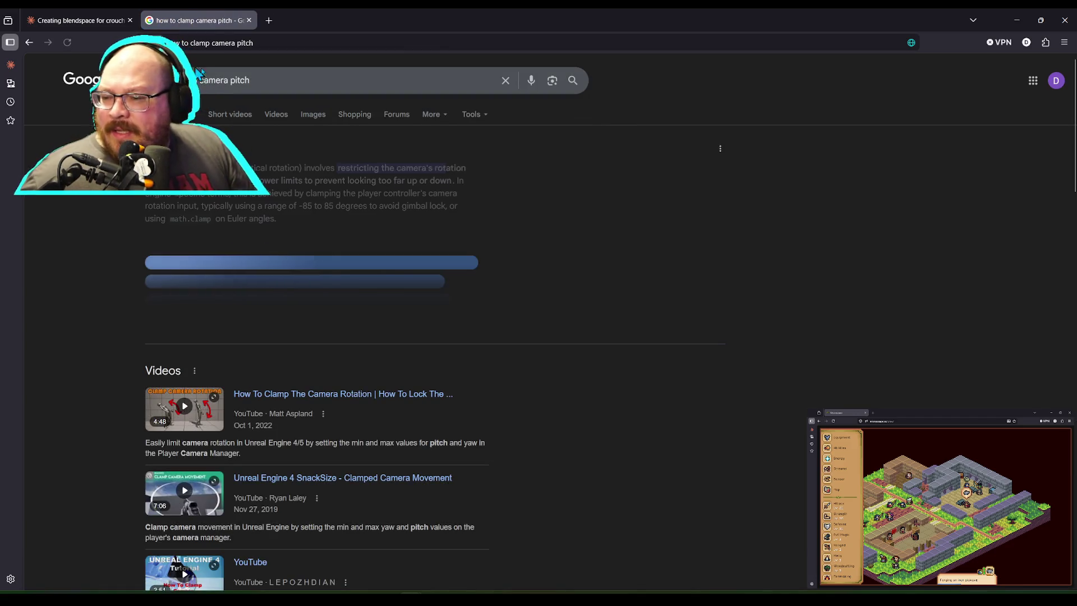
pyautogui.click(304, 85)
pyautogui.write('in unreal 5')
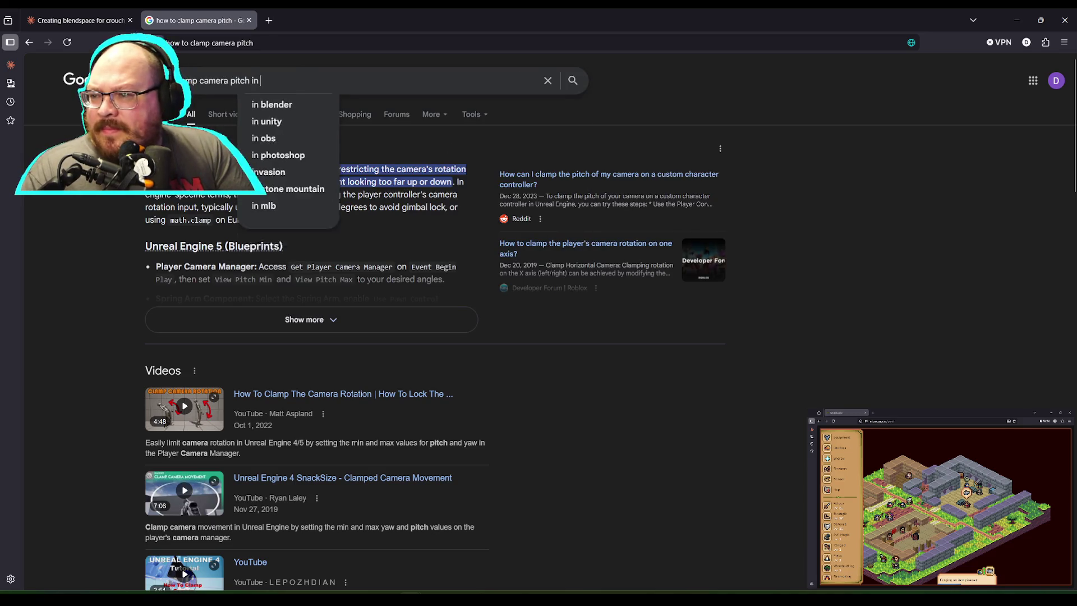
pyautogui.press('Return')
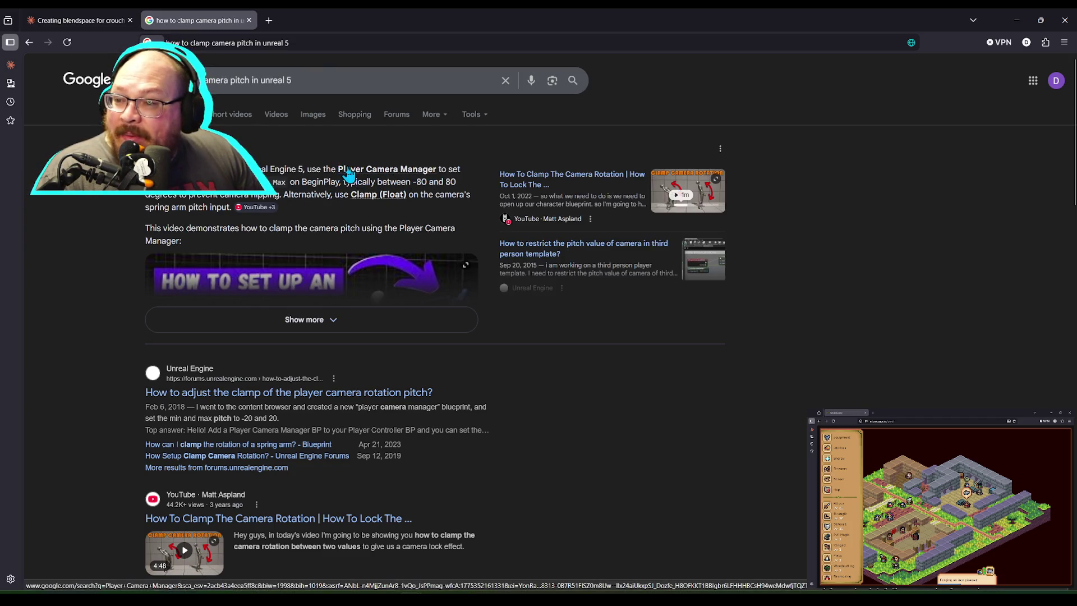
pyautogui.hotkey('alt', 'Tab')
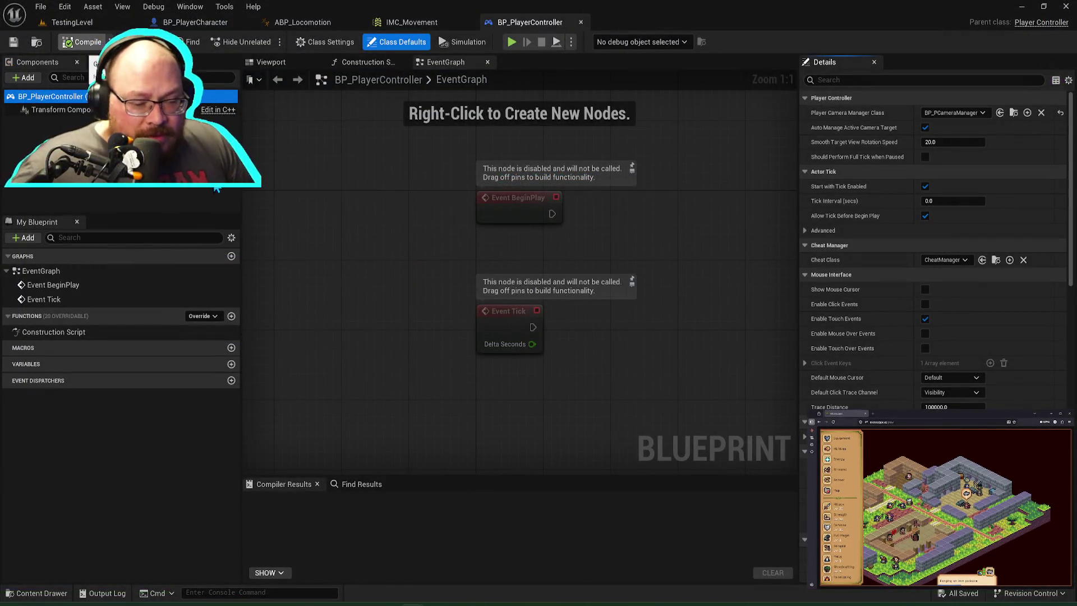
# Step: Close the ABP_Locomotion, IMC_Movement, BP_PlayerController and BP_PlayerCharacter editor tabs
pyautogui.click(309, 22)
pyautogui.click(358, 21)
pyautogui.click(358, 22)
pyautogui.click(358, 22)
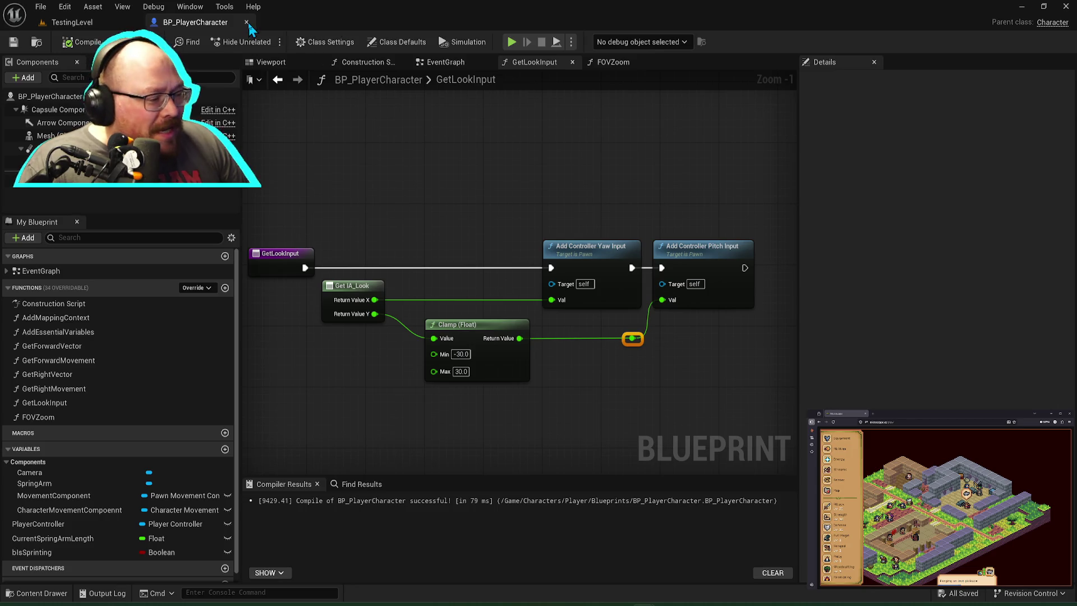
pyautogui.click(247, 22)
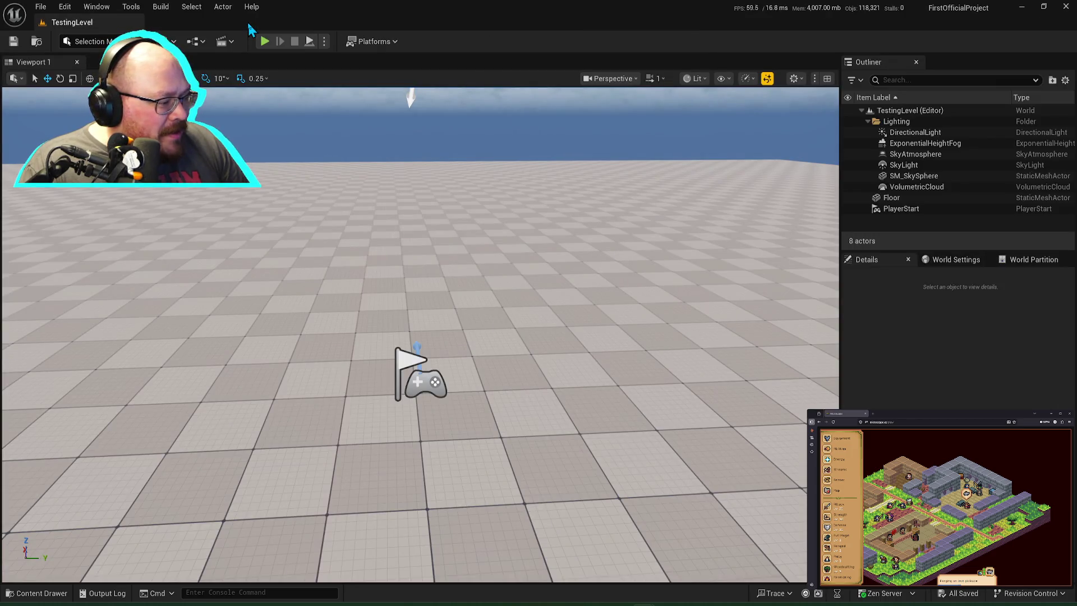
# Step: Open BP_PCameraManager from the Content Drawer, then expand Google's AI overview on clamping camera pitch
pyautogui.hotkey('ctrl', 'space')
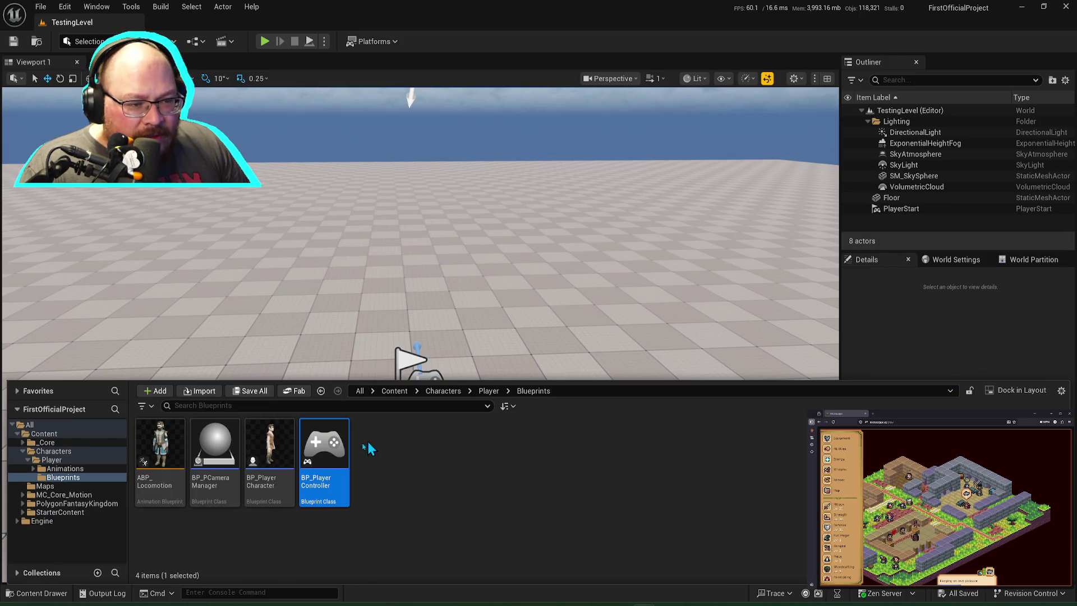
pyautogui.doubleClick(236, 460)
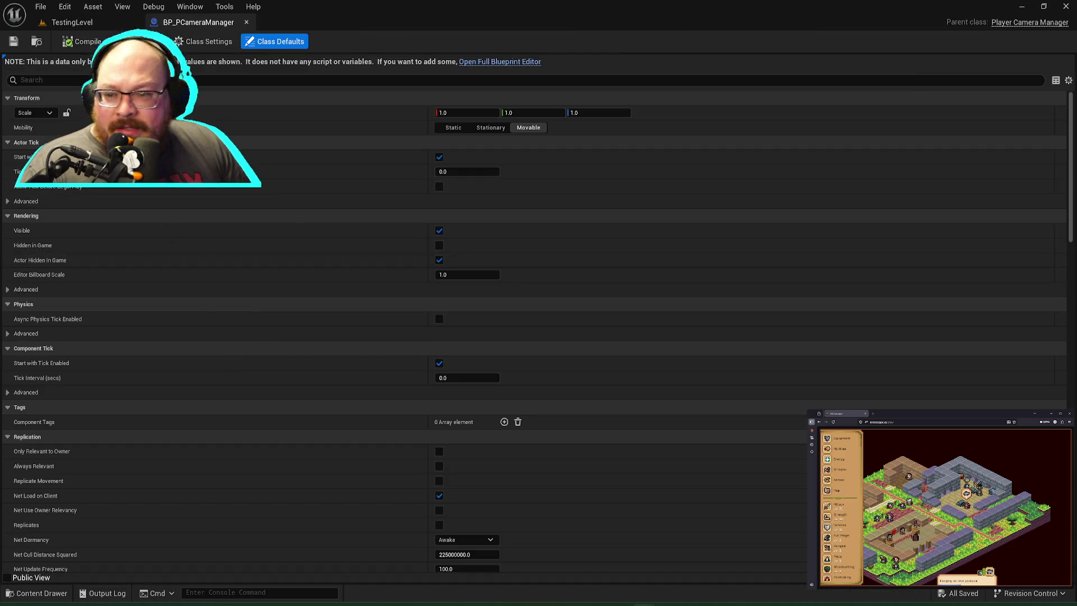
pyautogui.hotkey('alt', 'Tab')
pyautogui.click(305, 318)
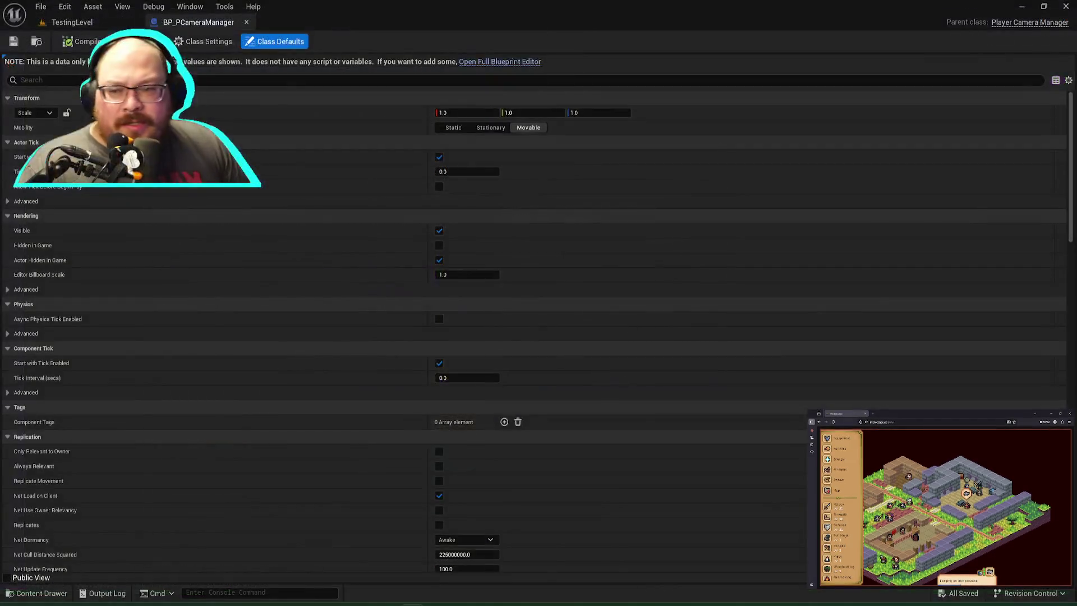
# Step: Read the AI overview's Method 1 on setting View Pitch Min and Max, scrolling down slightly
pyautogui.moveTo(322, 348)
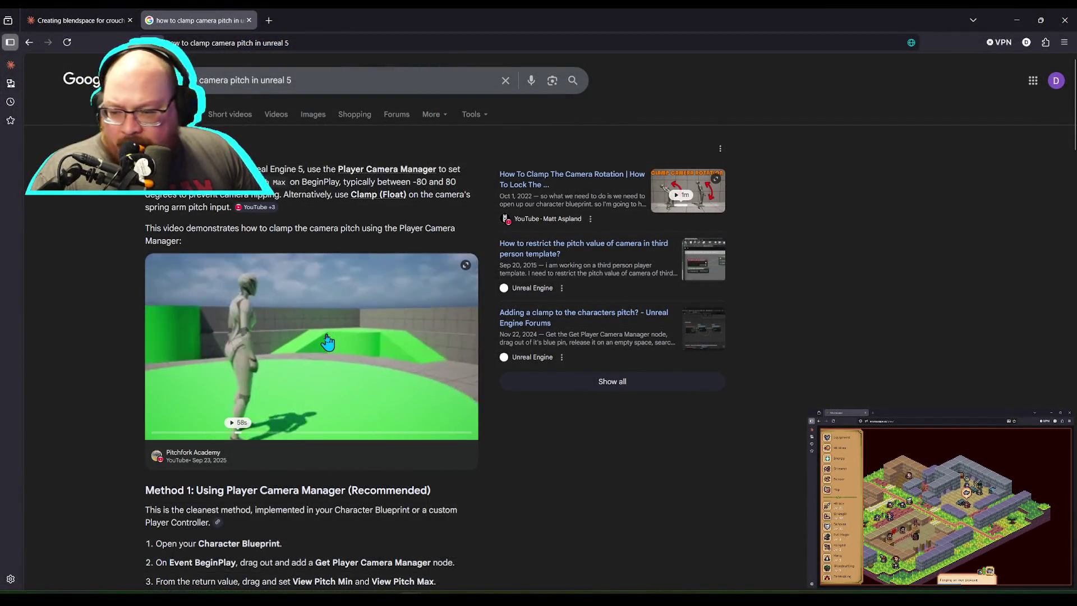
pyautogui.scroll(-1, 314, 408)
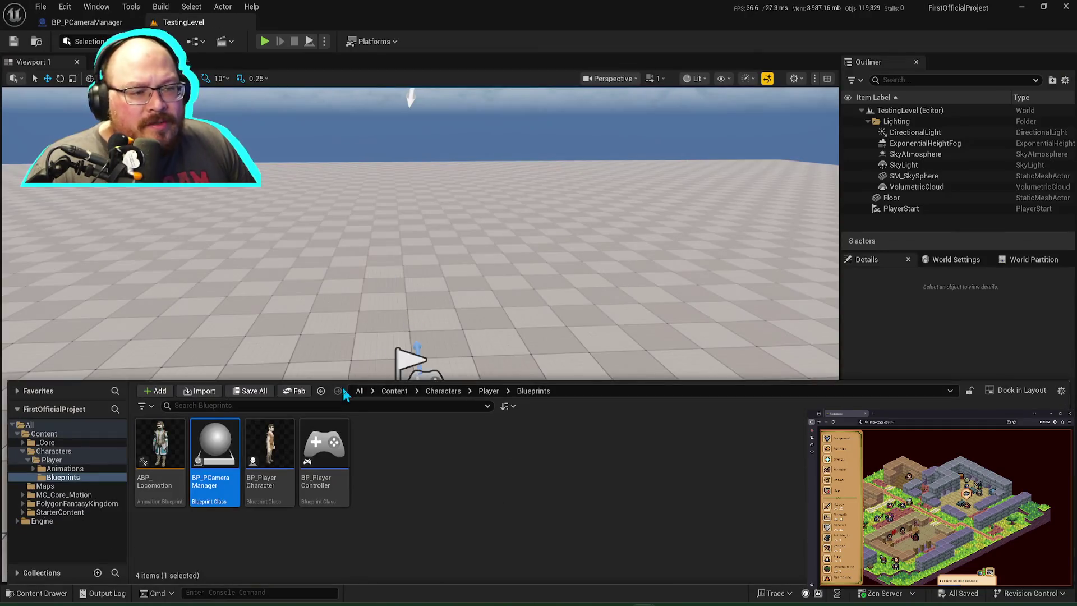
# Step: In BP_PlayerCharacter, delete the Clamp (Float) node and wire Return Value Y directly to pitch input
pyautogui.doubleClick(269, 458)
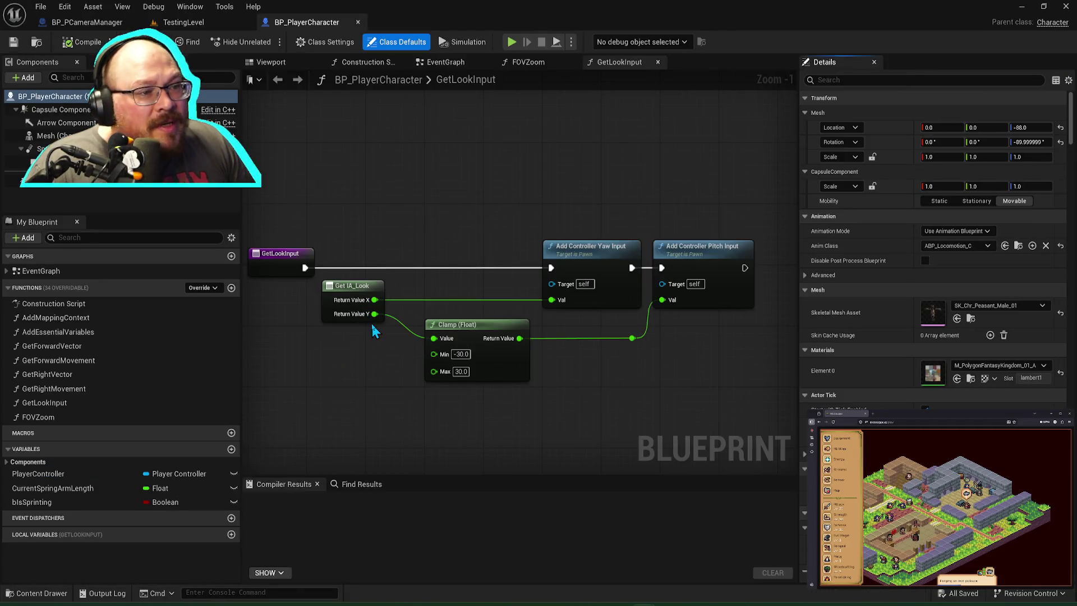
pyautogui.click(520, 373)
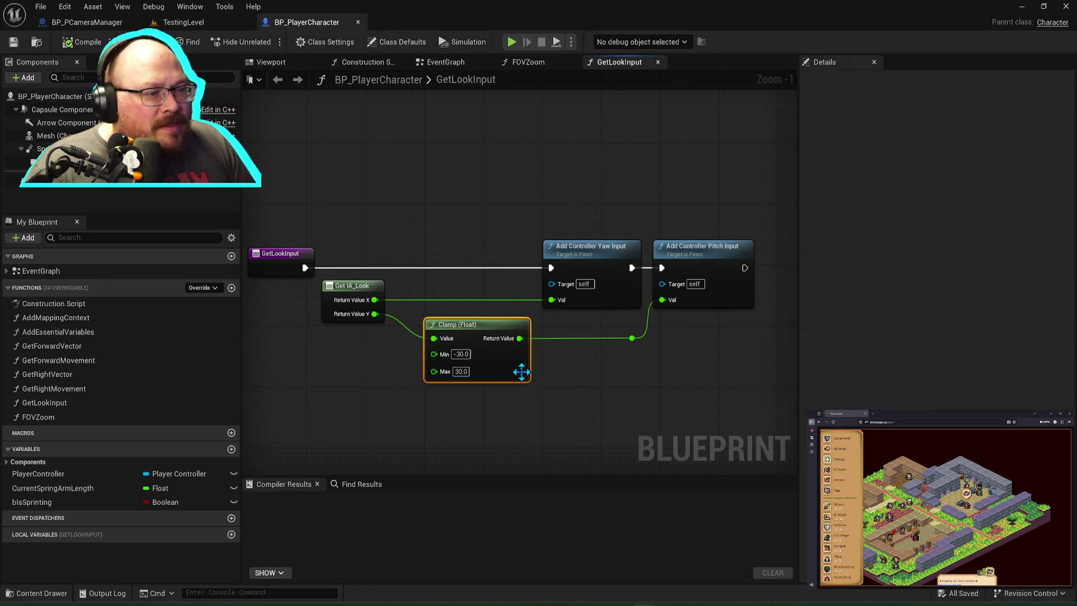
pyautogui.press('Delete')
pyautogui.moveTo(376, 312)
pyautogui.mouseDown()
pyautogui.moveTo(500, 346)
pyautogui.moveTo(664, 301)
pyautogui.mouseUp()
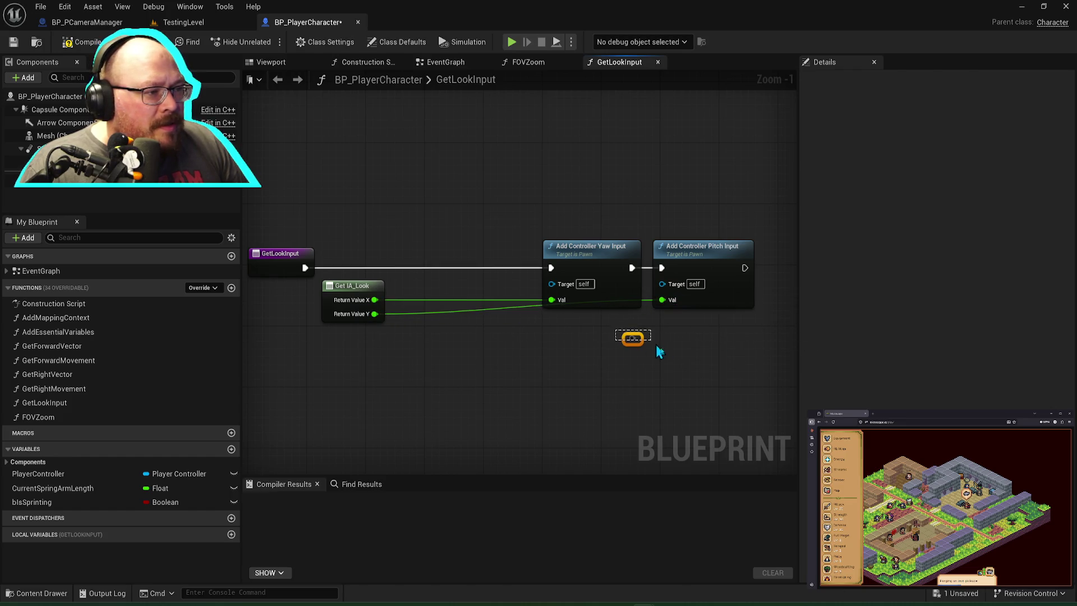
# Step: Add a reroute point on the look Y wire, shift the Add Controller nodes left, and straighten connections
pyautogui.doubleClick(508, 307)
pyautogui.moveTo(510, 308); pyautogui.dragTo(644, 331)
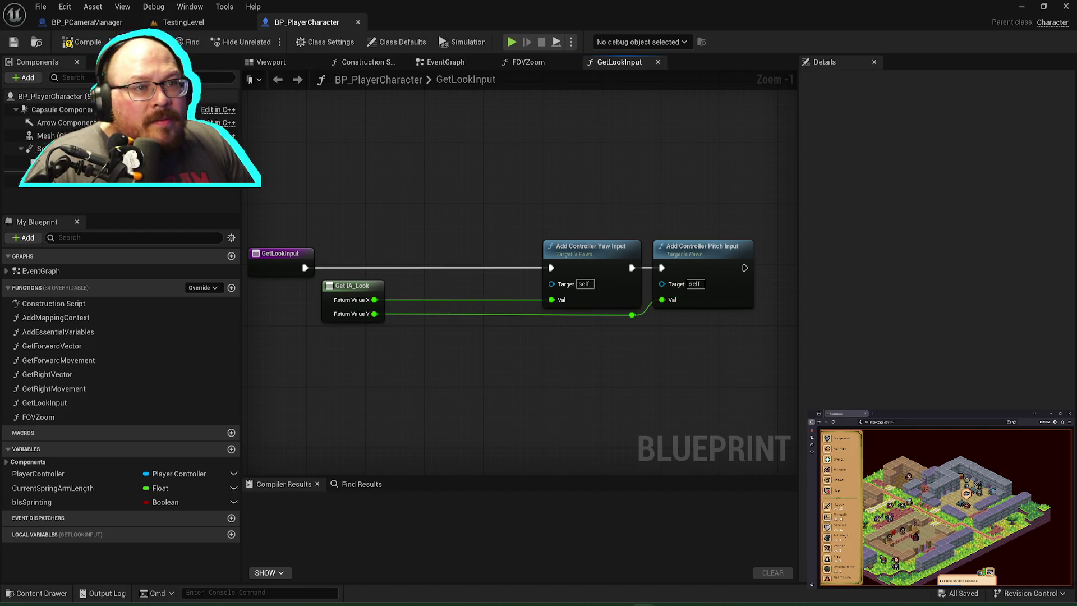
pyautogui.moveTo(543, 157); pyautogui.dragTo(746, 371)
pyautogui.moveTo(712, 270); pyautogui.dragTo(590, 251)
pyautogui.moveTo(308, 223); pyautogui.dragTo(673, 325)
pyautogui.press('q')
pyautogui.click(651, 368)
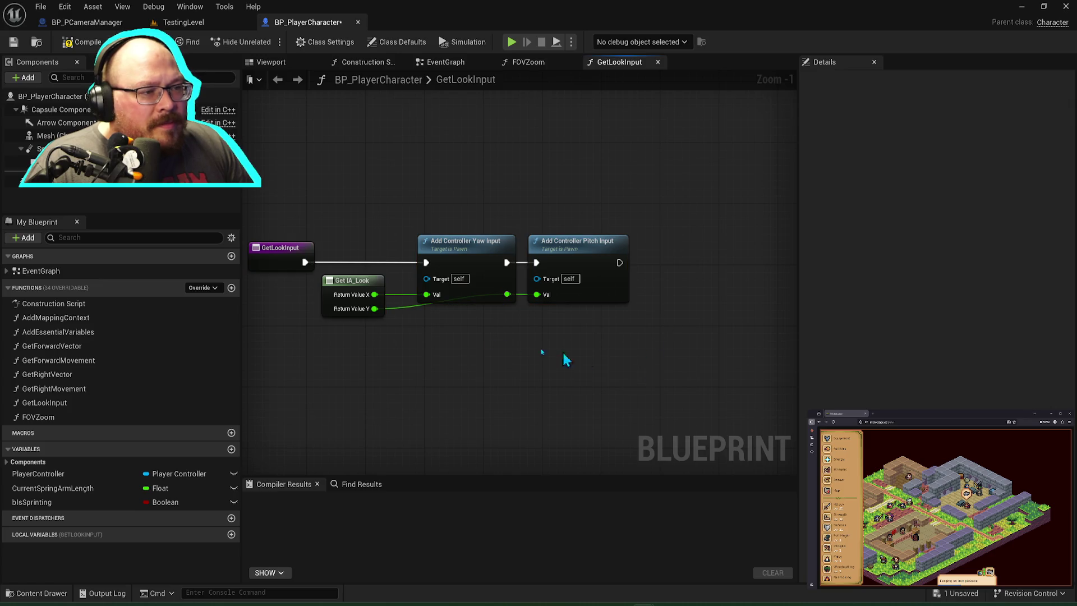
# Step: Line up the Add Controller Yaw Input node and lower the reroute level with Return Value Y
pyautogui.click(508, 297)
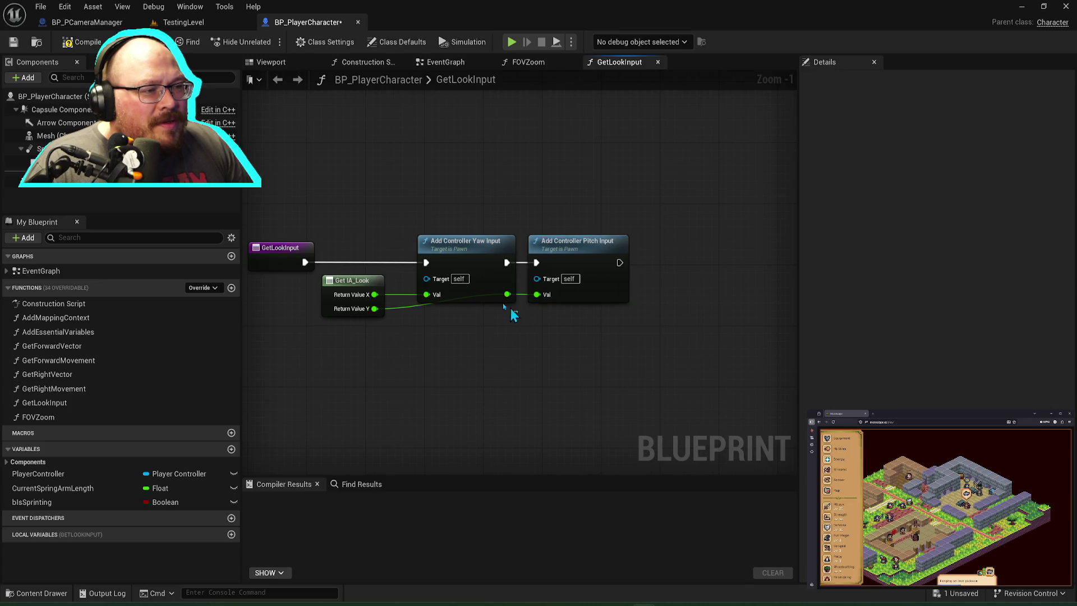
pyautogui.moveTo(486, 255); pyautogui.dragTo(494, 232)
pyautogui.click(508, 295)
pyautogui.moveTo(511, 297); pyautogui.dragTo(513, 315)
pyautogui.moveTo(496, 230); pyautogui.dragTo(480, 244)
pyautogui.click(505, 348)
pyautogui.moveTo(344, 262)
pyautogui.mouseDown()
pyautogui.moveTo(586, 268)
pyautogui.moveTo(591, 277)
pyautogui.mouseUp()
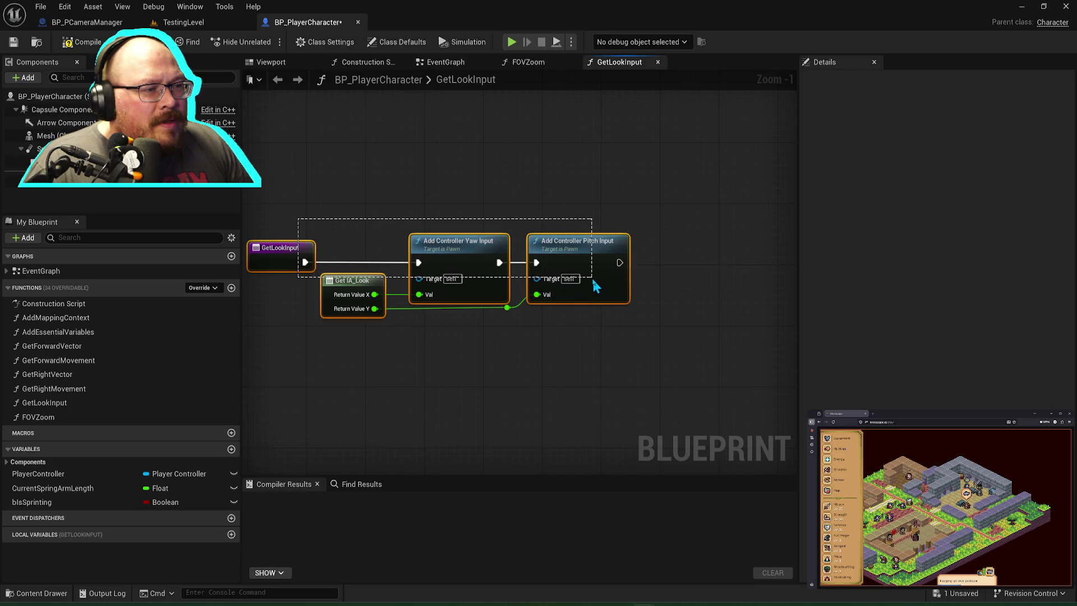
pyautogui.click(597, 344)
# Step: Compile BP_PlayerCharacter, move the BP_PCameraManager tab to the end, and close the GetLookInput graph
pyautogui.click(87, 48)
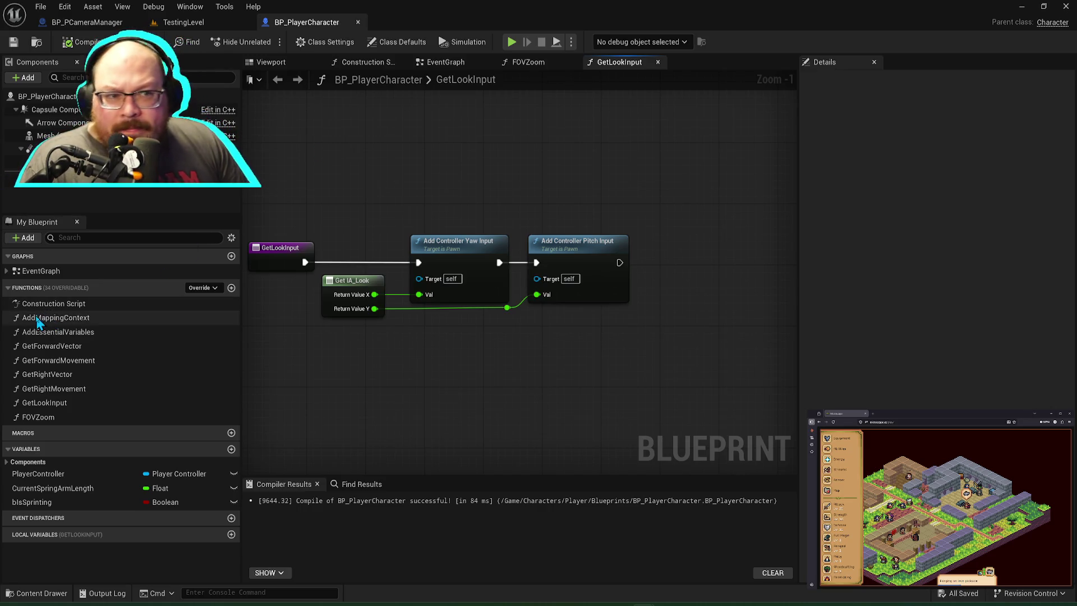
pyautogui.moveTo(87, 22); pyautogui.dragTo(336, 26)
pyautogui.click(202, 22)
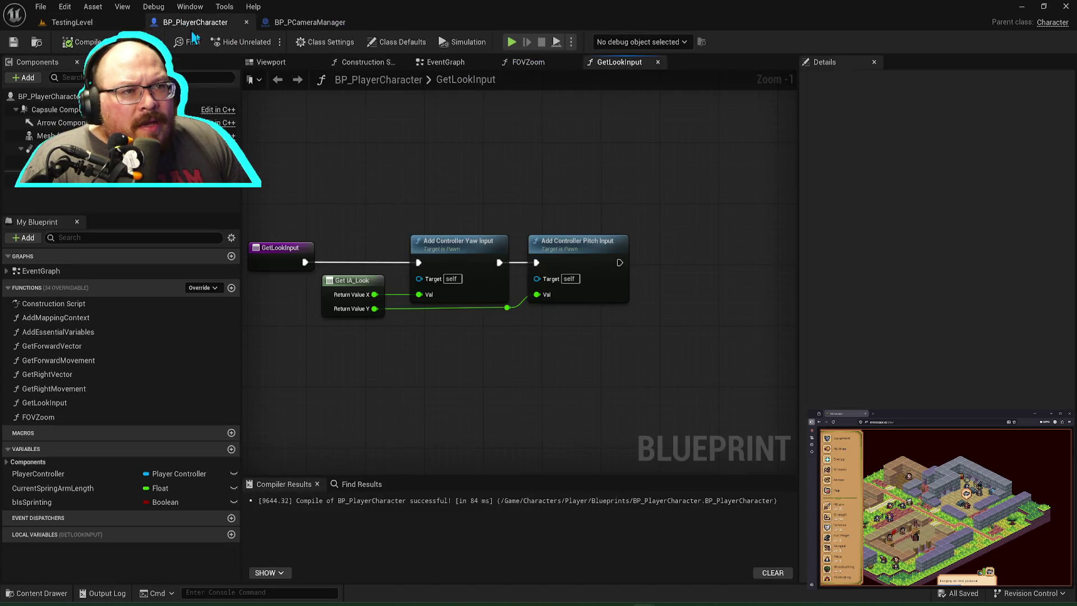
pyautogui.hotkey('alt', 'Tab')
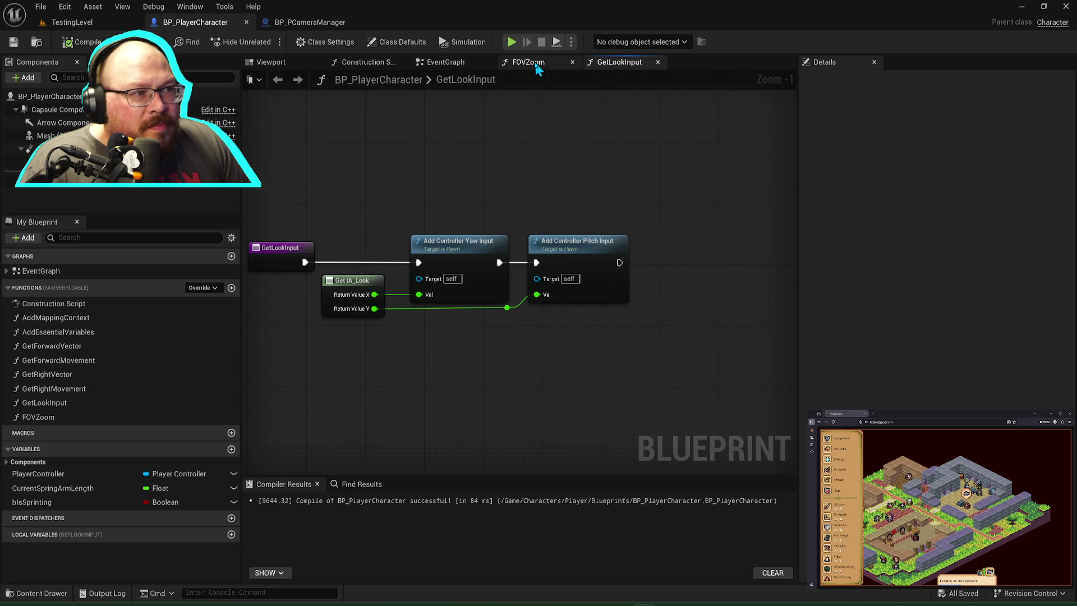
pyautogui.click(657, 61)
# Step: Open the AddEssentialVariables function and add a Get Player Camera Manager node below the SET node
pyautogui.click(573, 62)
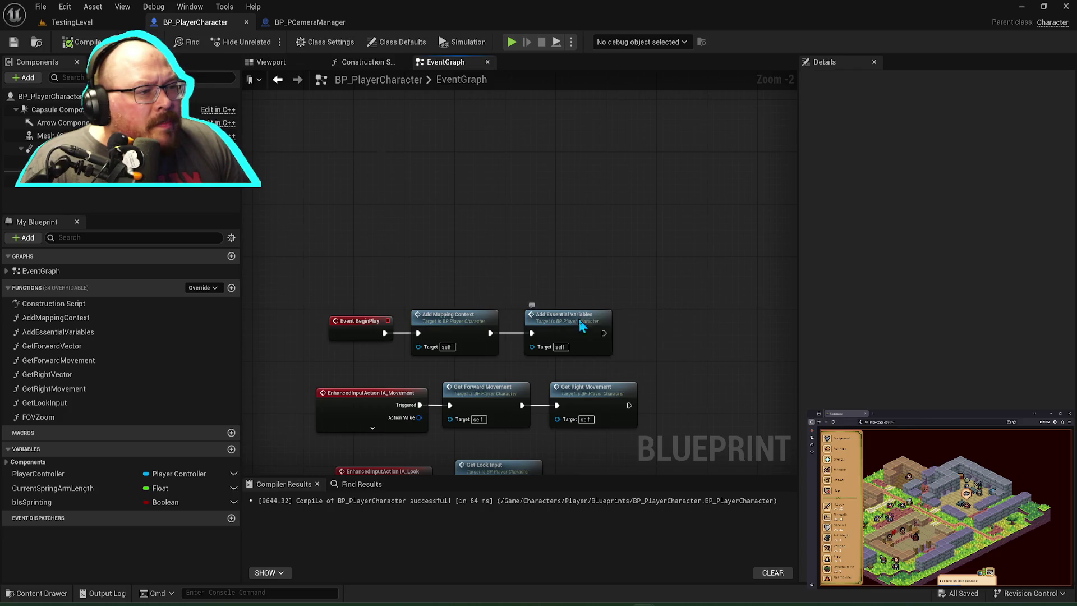
pyautogui.doubleClick(587, 336)
pyautogui.moveTo(651, 296); pyautogui.dragTo(545, 279)
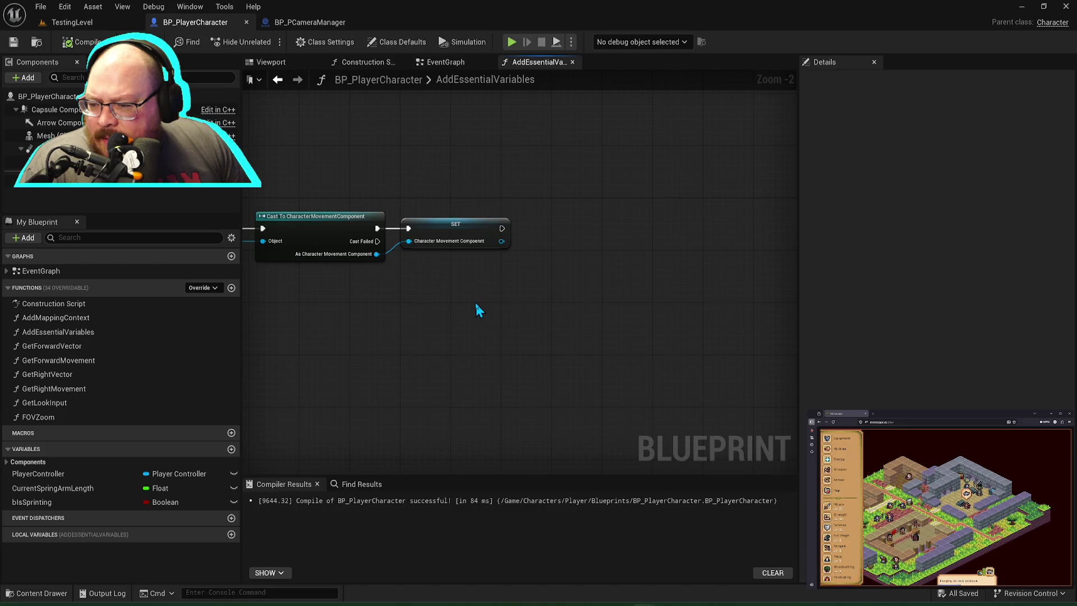
pyautogui.rightClick(452, 320)
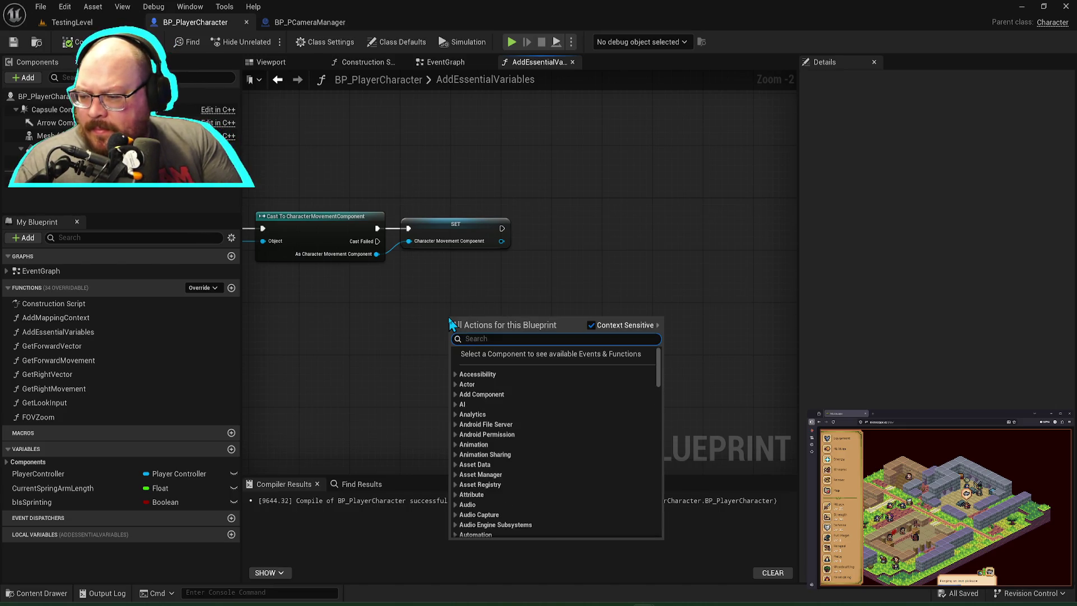
pyautogui.write('get play')
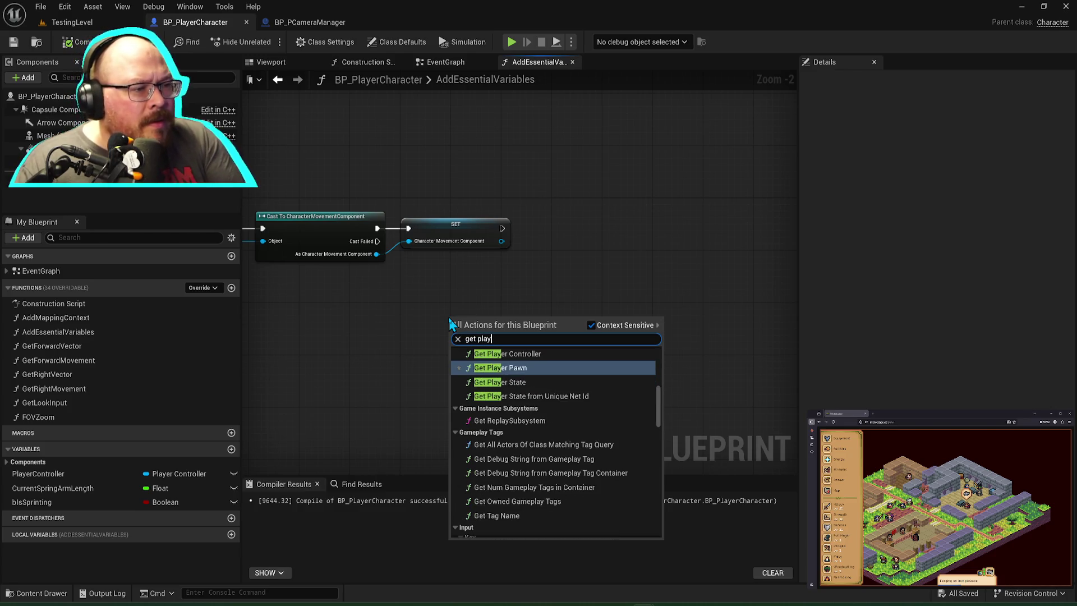
pyautogui.write('er cameera')
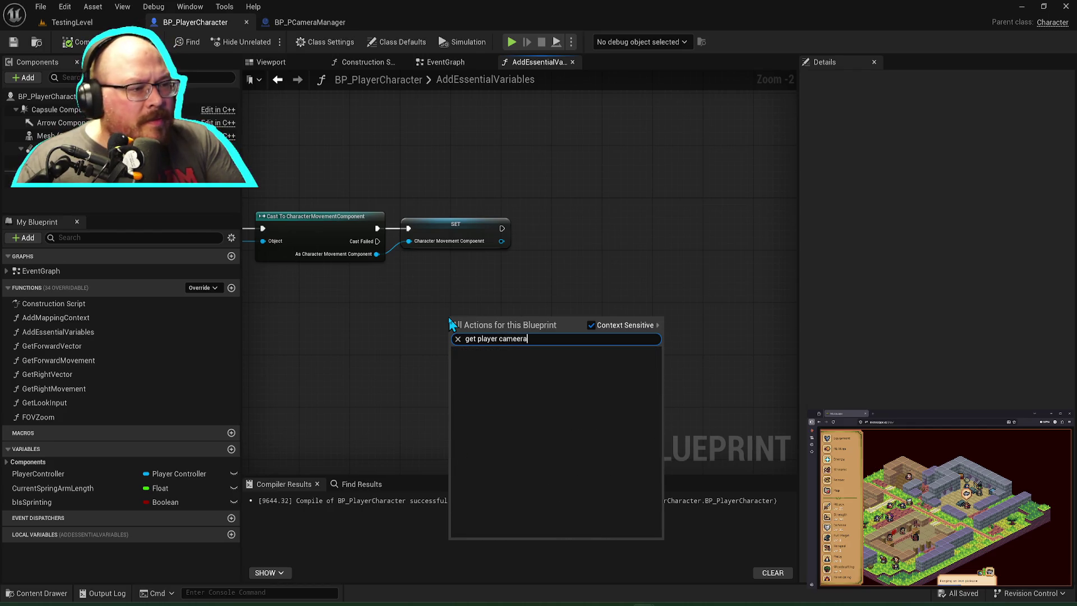
pyautogui.press('BackSpace')
pyautogui.press('BackSpace')
pyautogui.press('BackSpace')
pyautogui.press('Return')
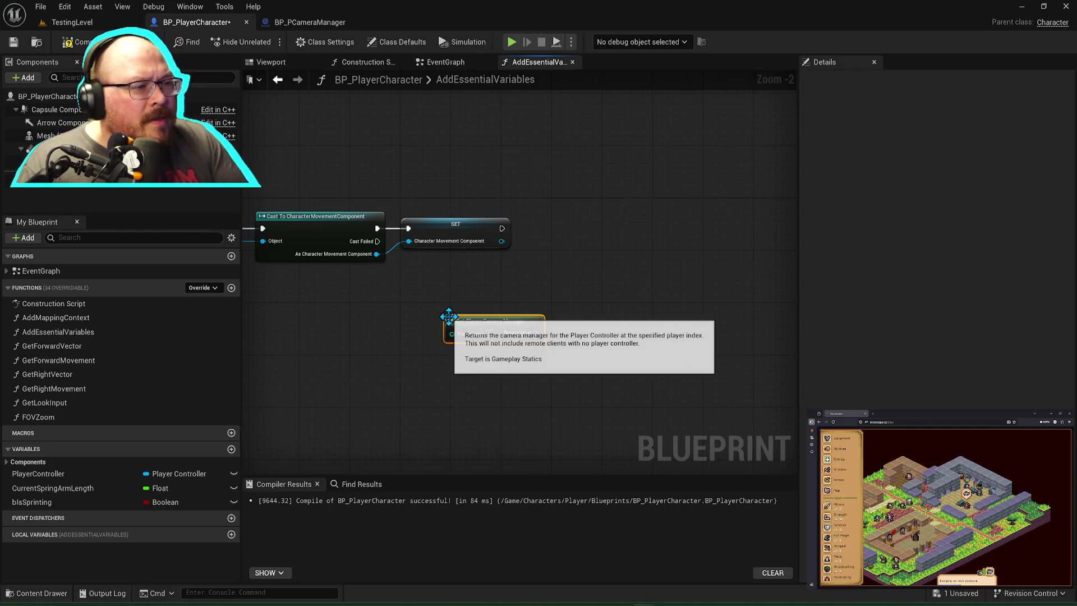
pyautogui.moveTo(515, 321); pyautogui.dragTo(487, 273)
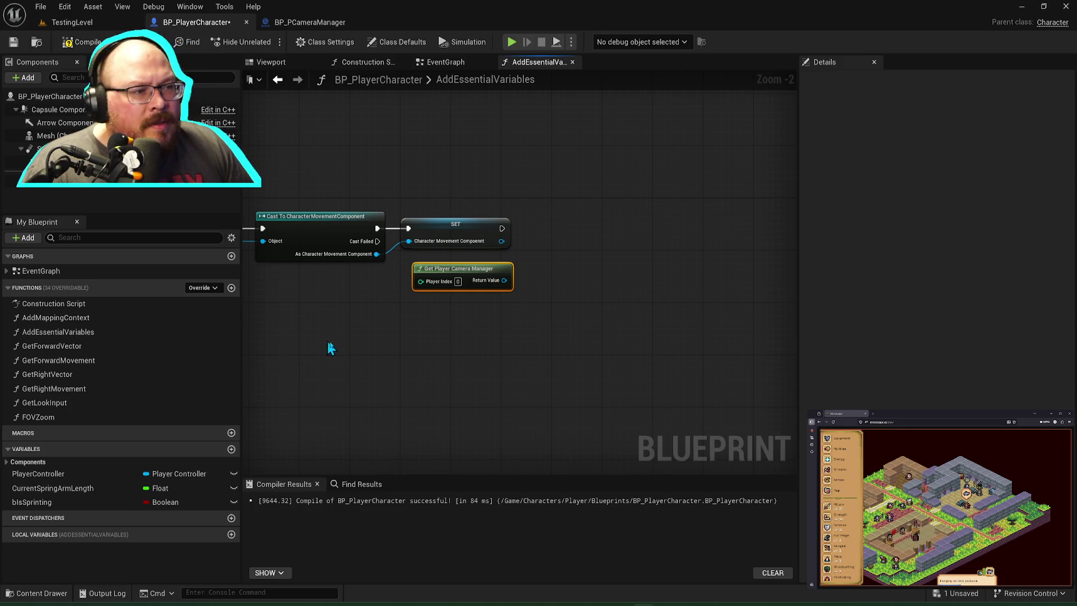
# Step: Add a Set View Pitch Min node from the camera manager, chain it after SET, and set it to -15
pyautogui.moveTo(504, 281); pyautogui.dragTo(540, 273)
pyautogui.write('view')
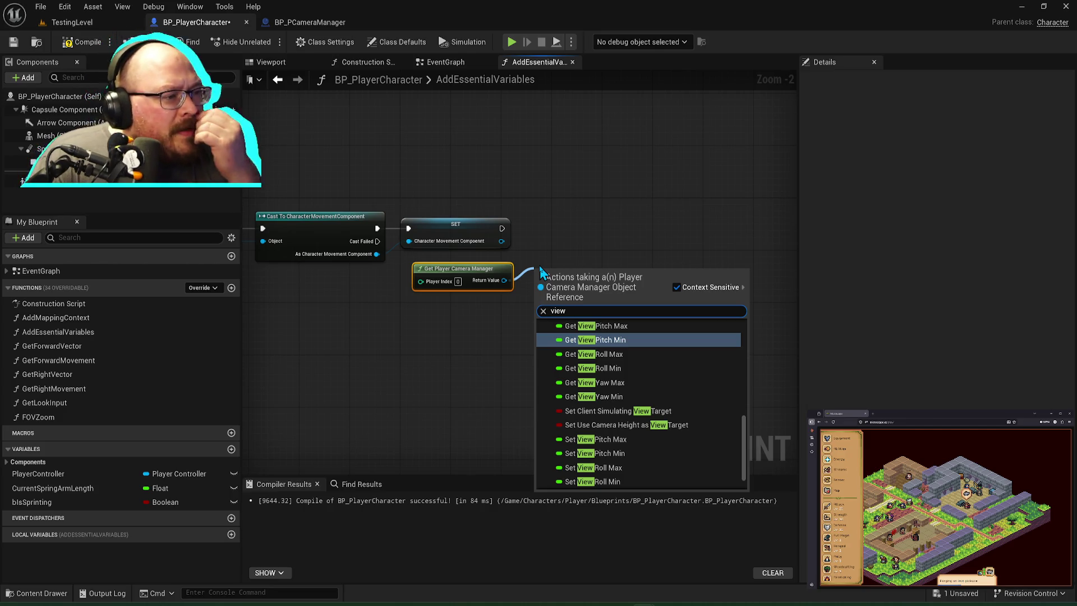
pyautogui.press('Down')
pyautogui.press('Down')
pyautogui.press('Down')
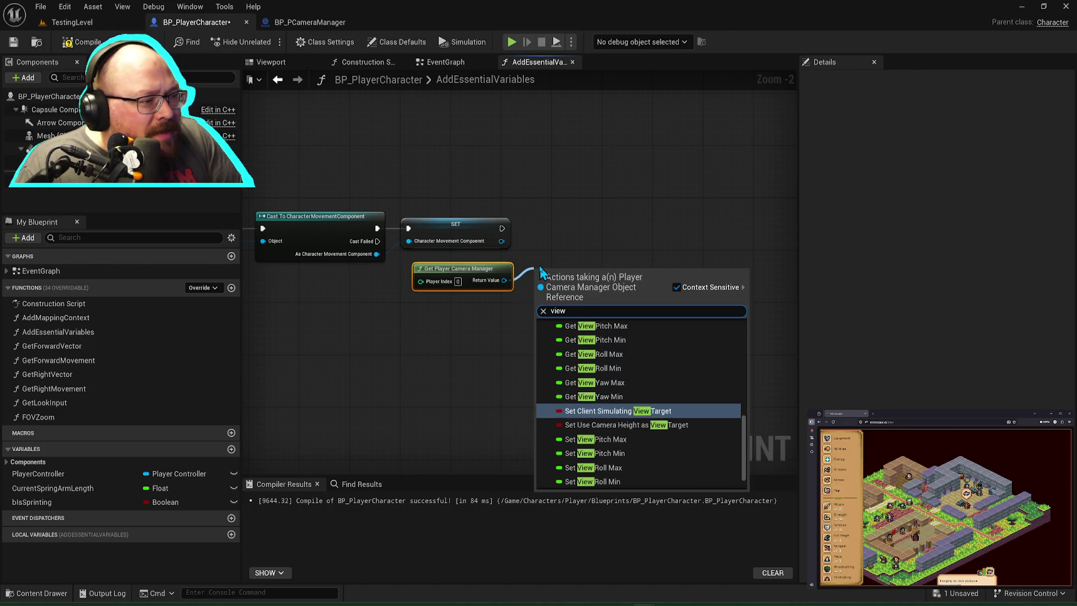
pyautogui.press('Return')
pyautogui.moveTo(586, 276); pyautogui.dragTo(582, 230)
pyautogui.moveTo(503, 228); pyautogui.dragTo(540, 228)
pyautogui.click(586, 242)
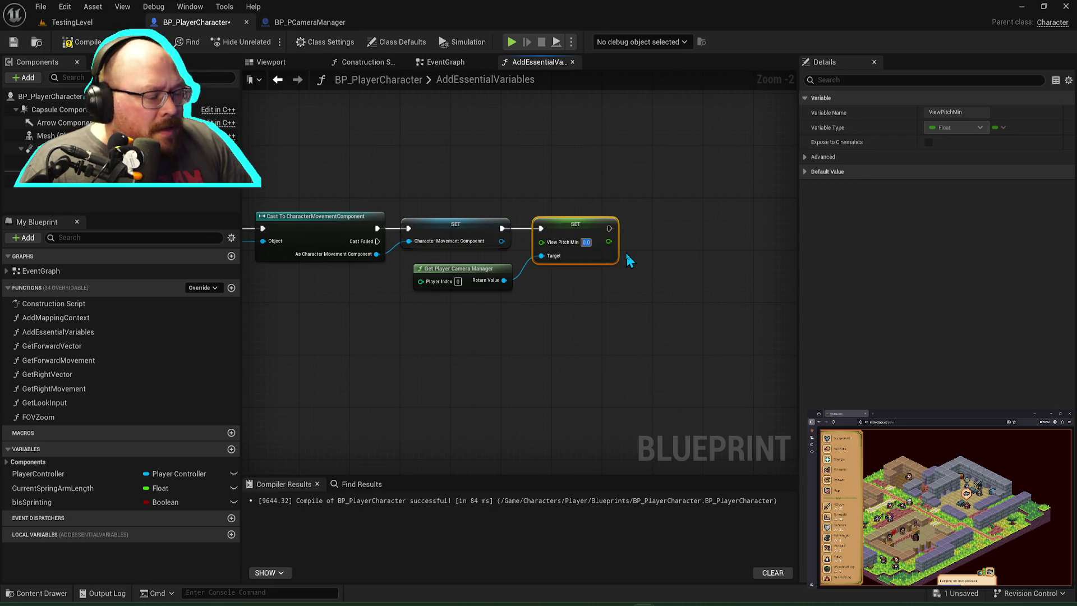
pyautogui.write('-15')
pyautogui.click(651, 290)
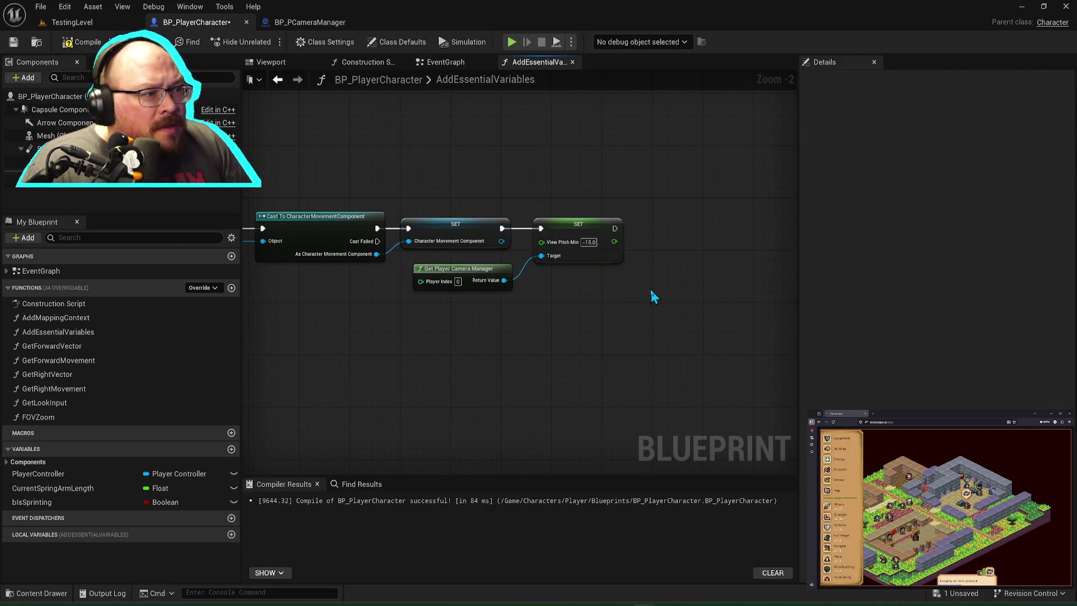
# Step: Add a Set View Pitch Max node chained after the Min setter, set it to 15, and compile
pyautogui.moveTo(504, 280)
pyautogui.mouseDown()
pyautogui.moveTo(529, 290)
pyautogui.moveTo(650, 270)
pyautogui.mouseUp()
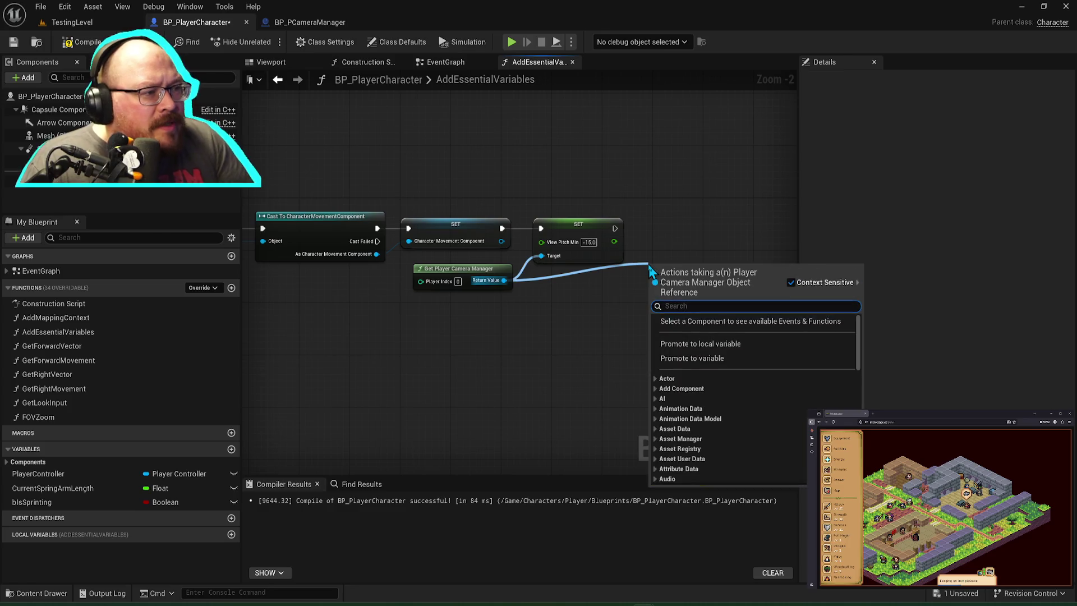
pyautogui.write('view pt')
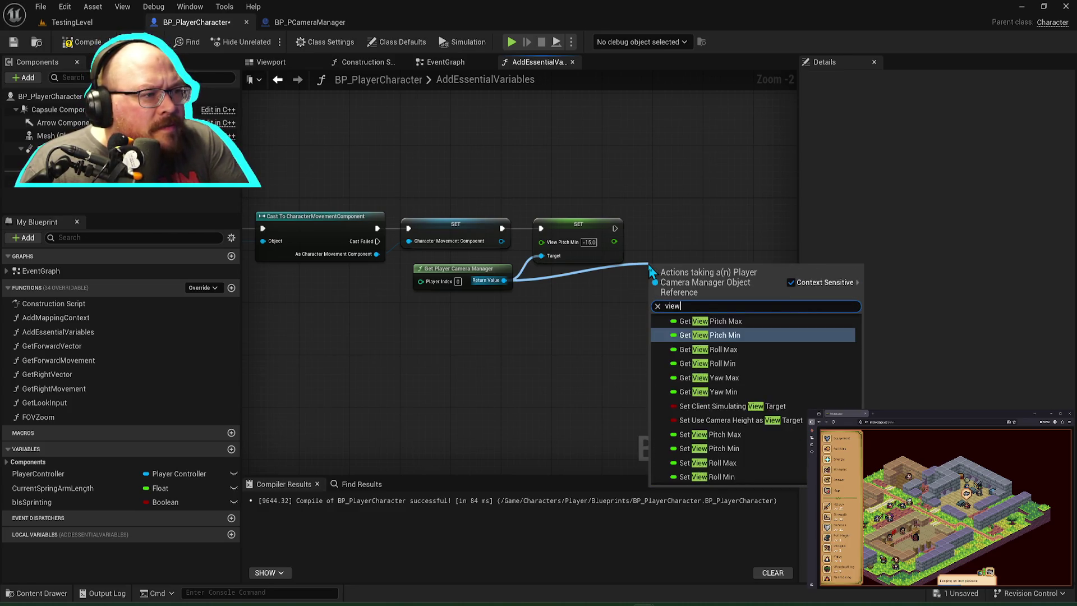
pyautogui.press('BackSpace')
pyautogui.write('itch')
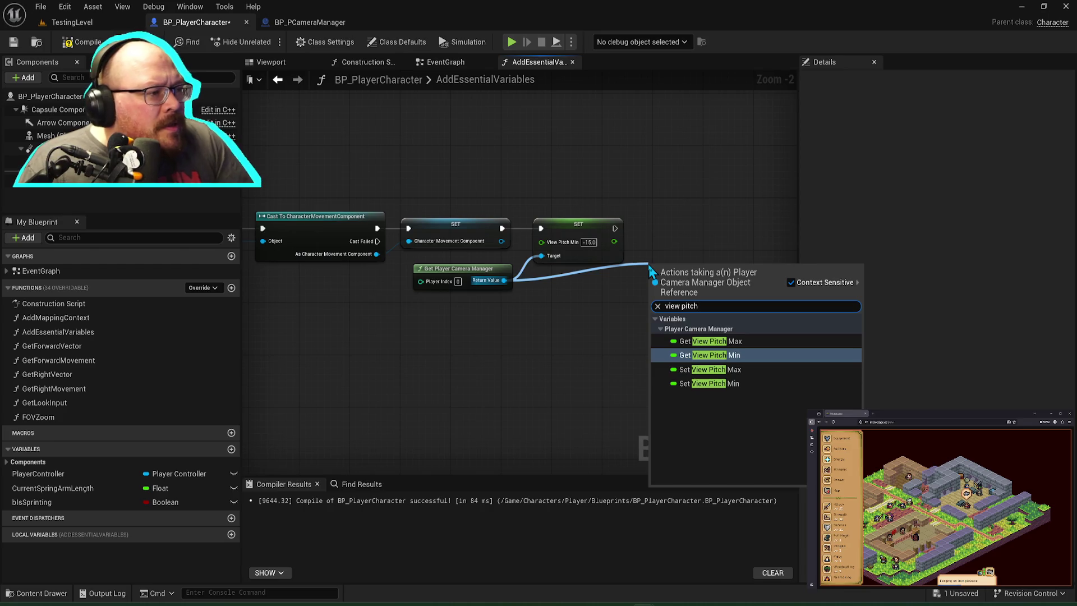
pyautogui.click(716, 369)
pyautogui.moveTo(699, 275); pyautogui.dragTo(692, 229)
pyautogui.moveTo(615, 228); pyautogui.dragTo(649, 233)
pyautogui.doubleClick(585, 270)
pyautogui.moveTo(584, 264); pyautogui.dragTo(617, 282)
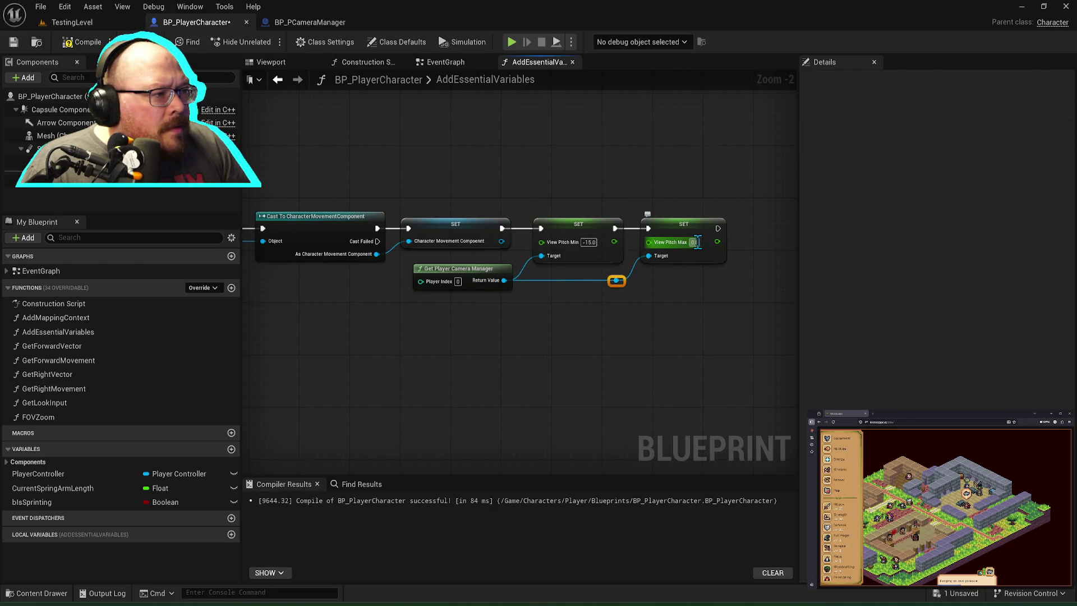
pyautogui.write('15')
pyautogui.press('Return')
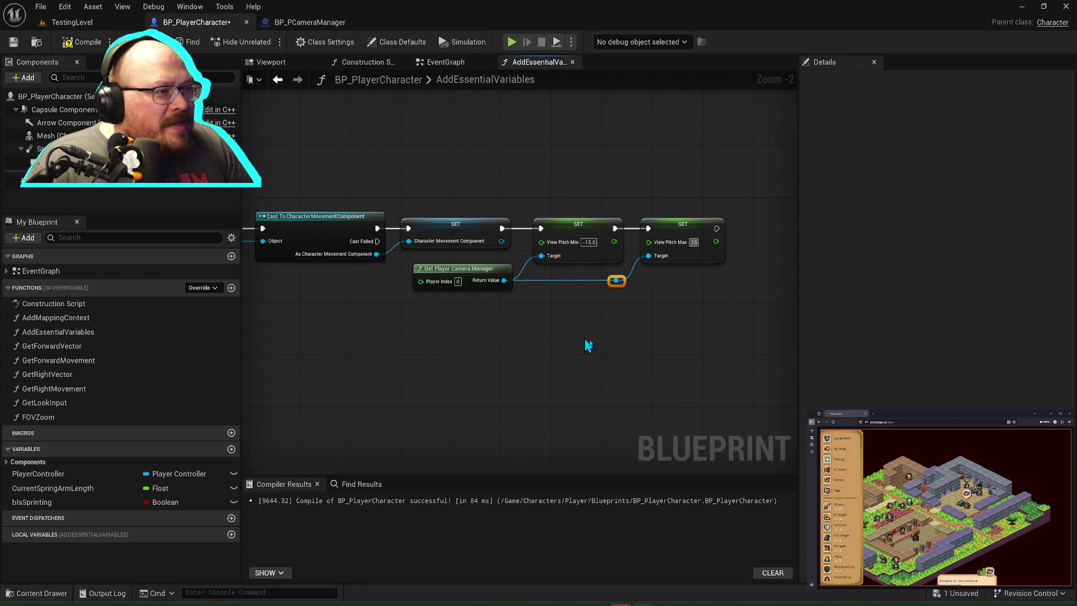
pyautogui.click(84, 40)
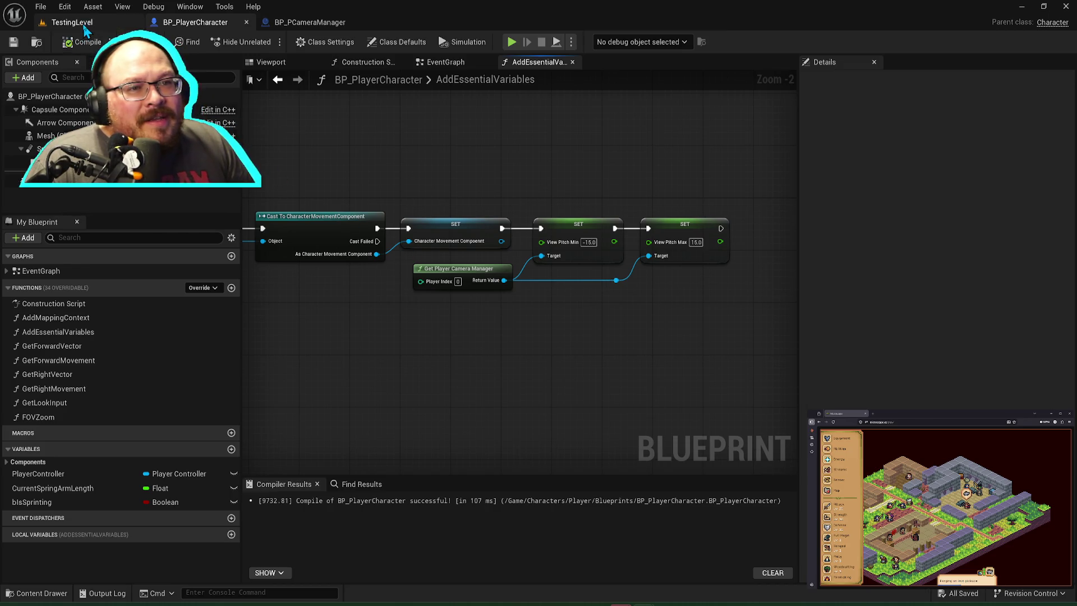
# Step: Play-test TestingLevel with the ±15 pitch limits, free the mouse, and dismiss the Visual Studio start window
pyautogui.click(84, 25)
pyautogui.click(264, 41)
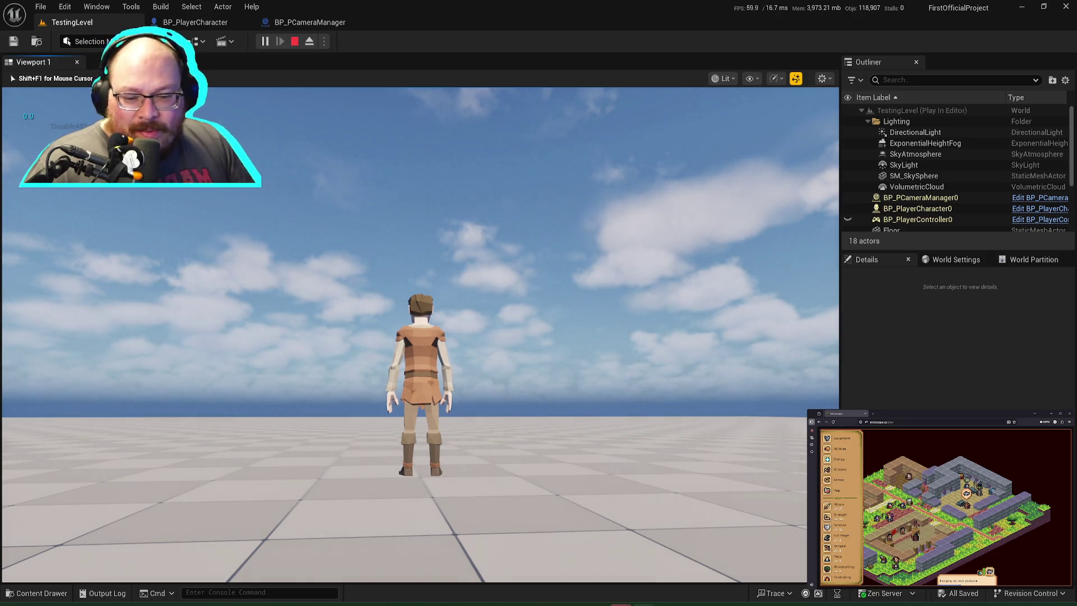
pyautogui.hotkey('shift', 'F1')
pyautogui.moveTo(621, 604)
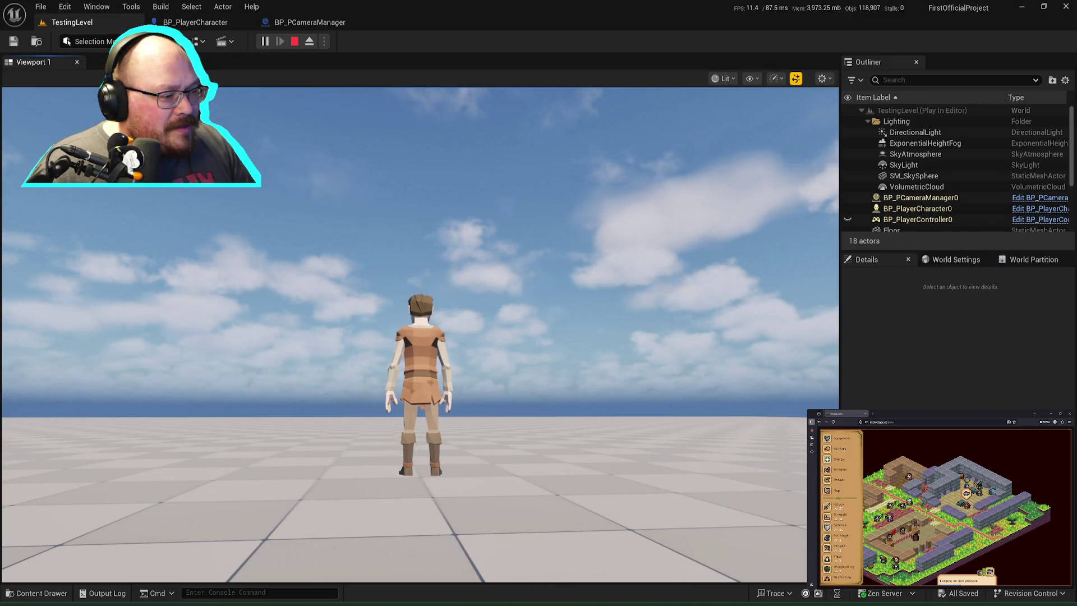
pyautogui.click(613, 505)
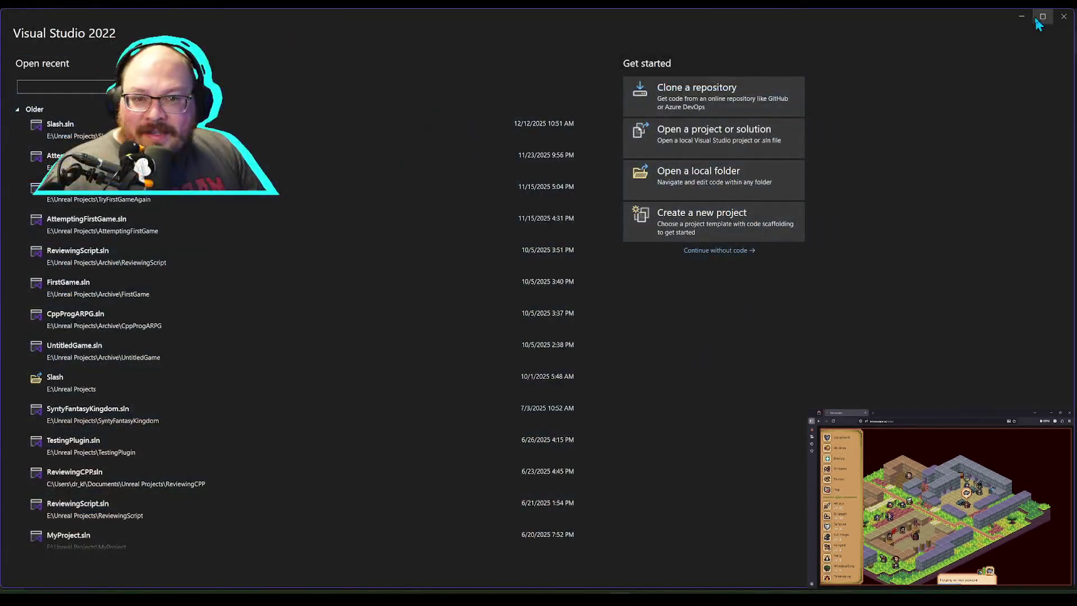
pyautogui.click(1064, 16)
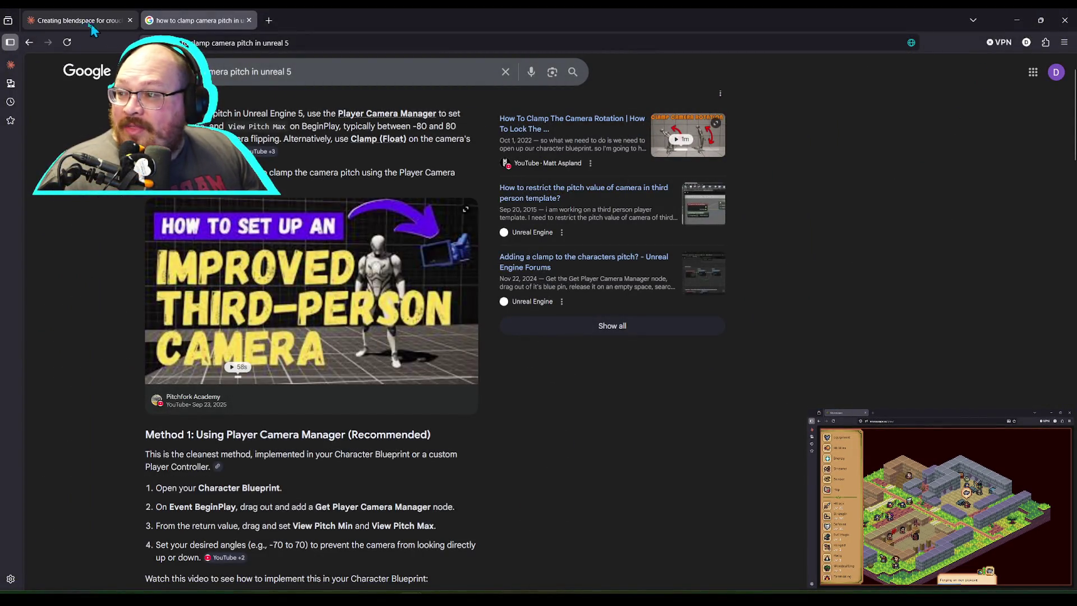
# Step: Return to the 'how to clamp camera pitch' results and read Method 1's suggested -70 to 70 range
pyautogui.click(94, 22)
pyautogui.hotkey('alt', 'Tab')
pyautogui.hotkey('alt', 'Tab')
pyautogui.click(199, 20)
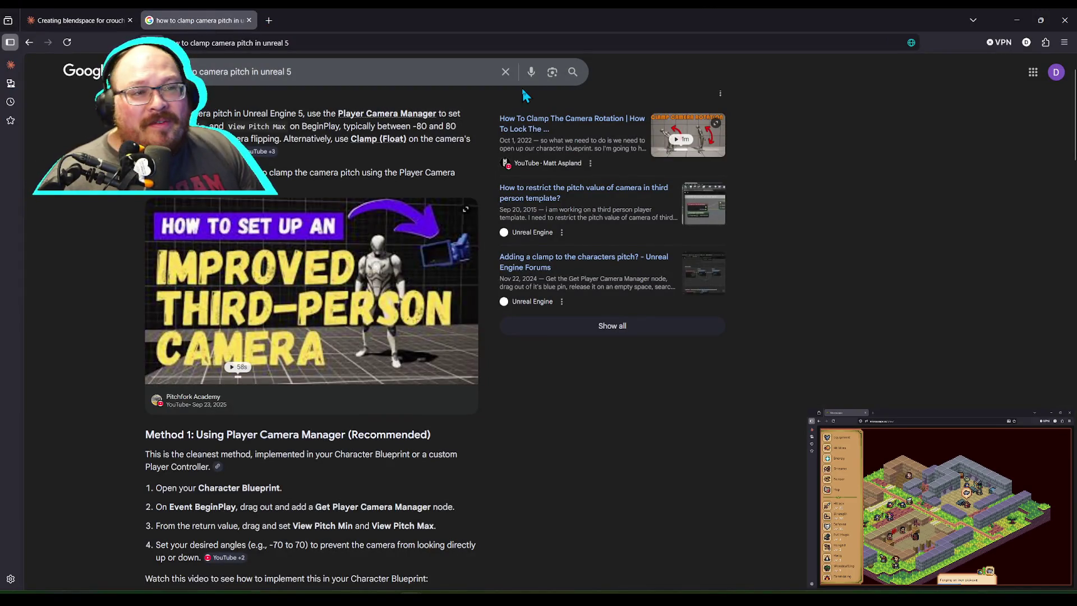
pyautogui.hotkey('alt', 'Tab')
pyautogui.hotkey('alt', 'Tab')
pyautogui.moveTo(305, 344)
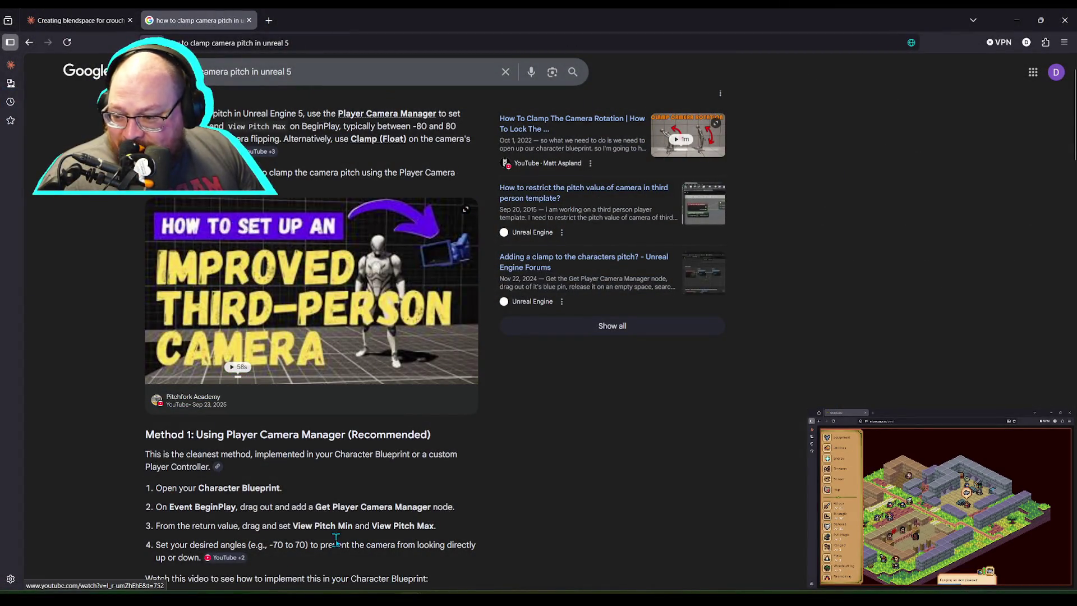
pyautogui.scroll(-1, 335, 540)
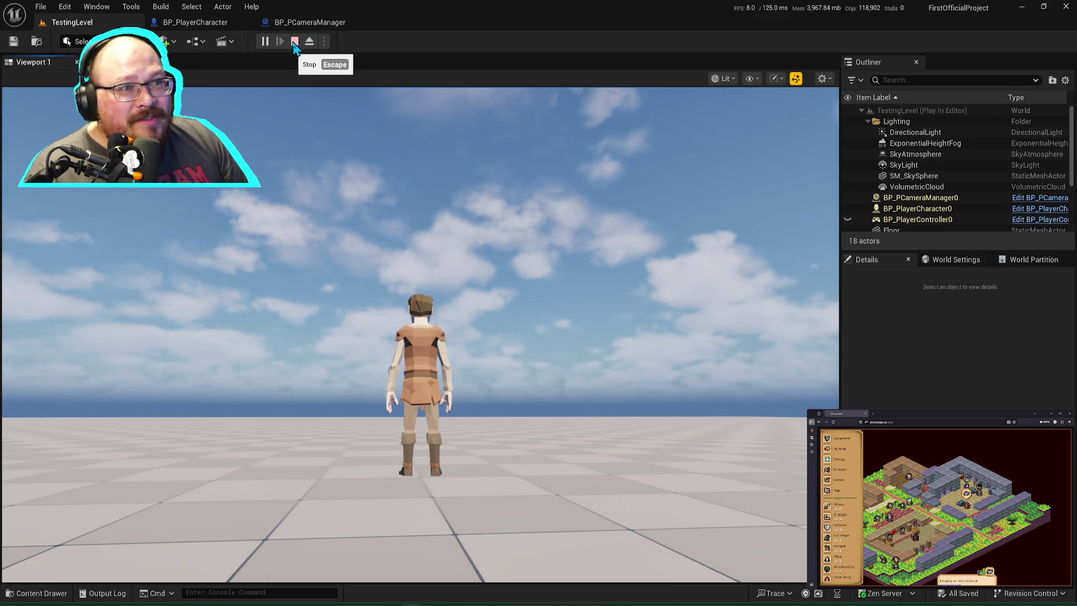
# Step: Stop the play session and bring the AddEssentialVariables pitch setters back into view
pyautogui.click(294, 44)
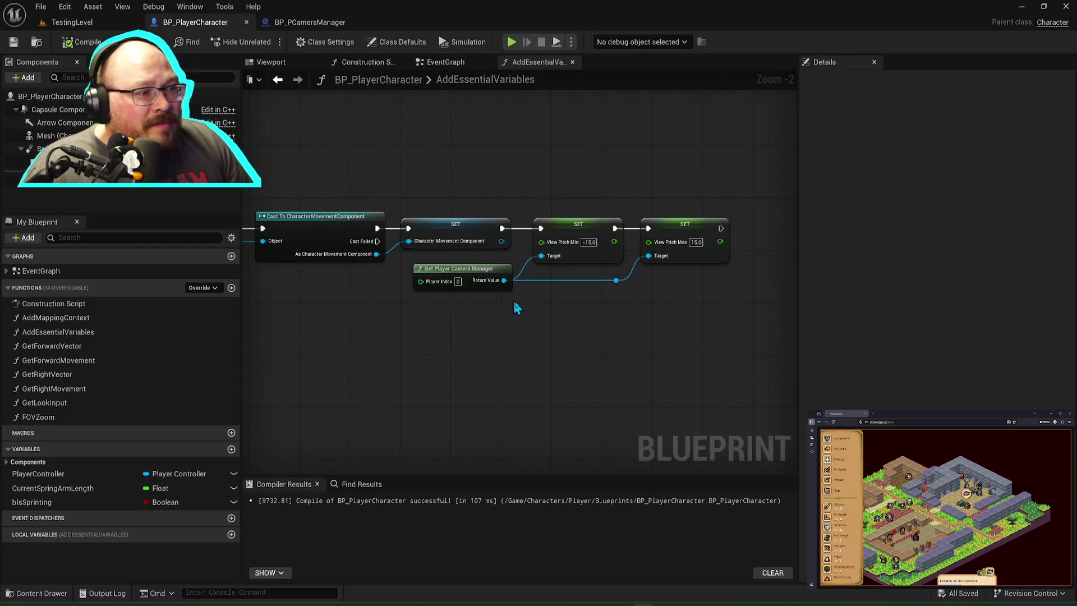
pyautogui.moveTo(582, 152)
pyautogui.mouseDown()
pyautogui.moveTo(659, 159)
pyautogui.moveTo(522, 163)
pyautogui.moveTo(563, 209)
pyautogui.moveTo(738, 202)
pyautogui.mouseUp()
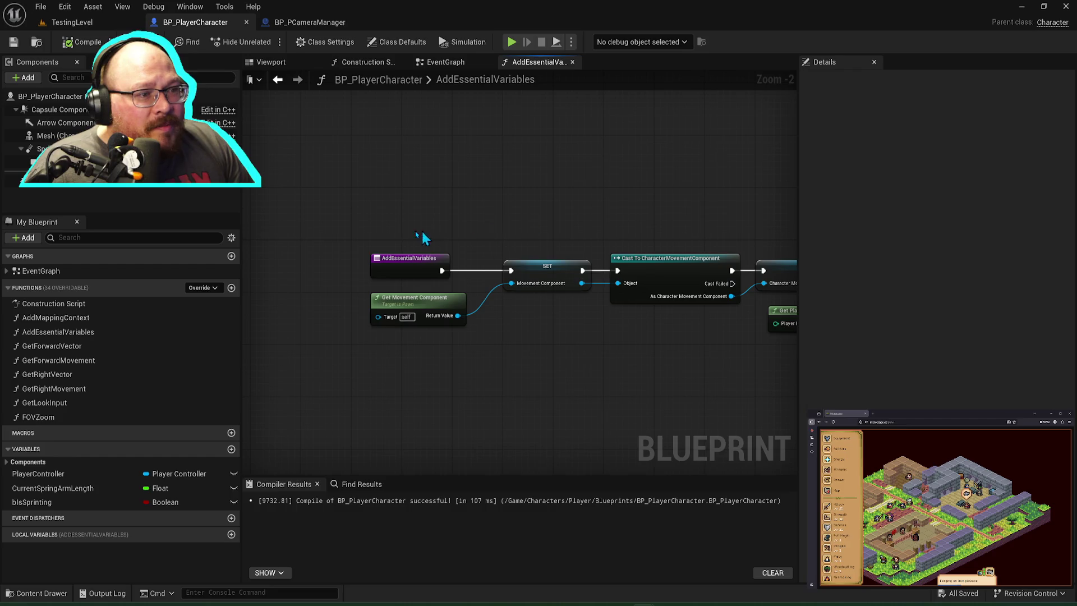
pyautogui.click(446, 63)
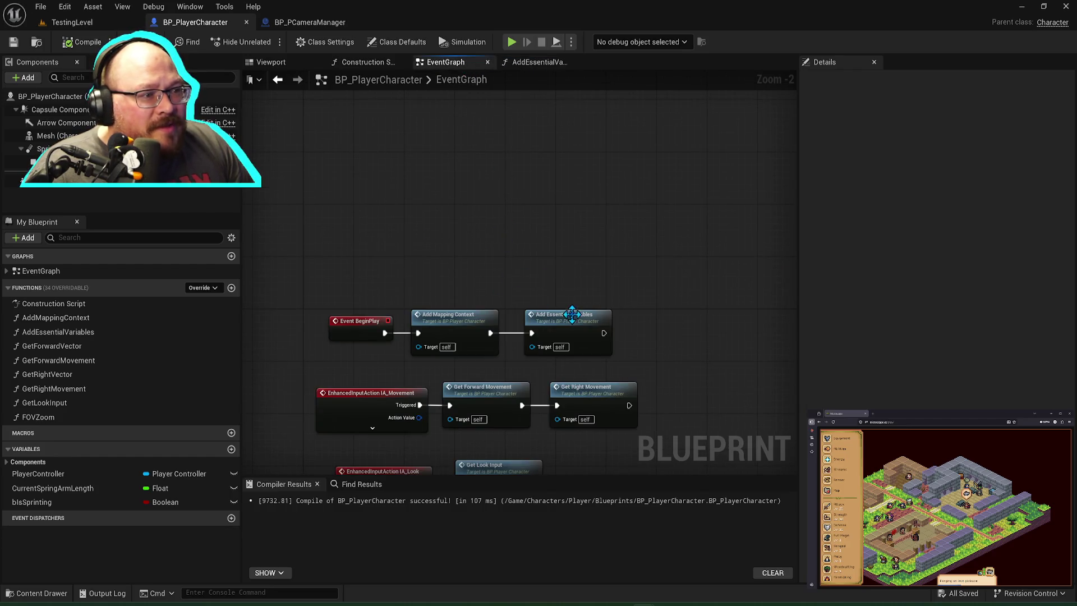
pyautogui.click(536, 62)
pyautogui.moveTo(649, 231)
pyautogui.mouseDown()
pyautogui.moveTo(471, 199)
pyautogui.moveTo(337, 192)
pyautogui.mouseUp()
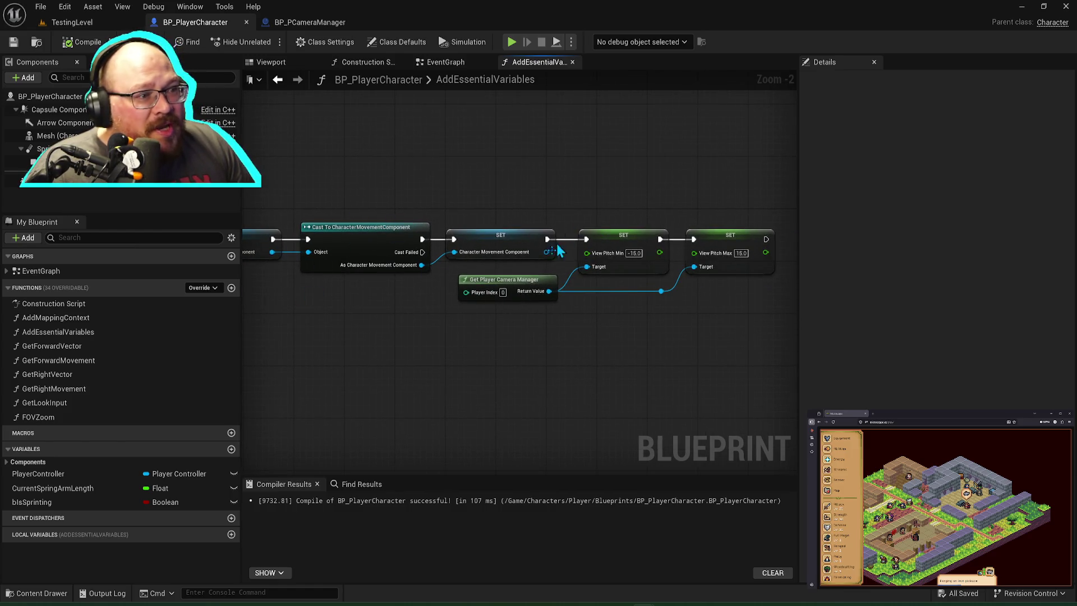
pyautogui.moveTo(518, 285); pyautogui.dragTo(382, 276)
# Step: Change View Pitch Min to -30 and View Pitch Max to 30, then save the blueprint
pyautogui.click(498, 243)
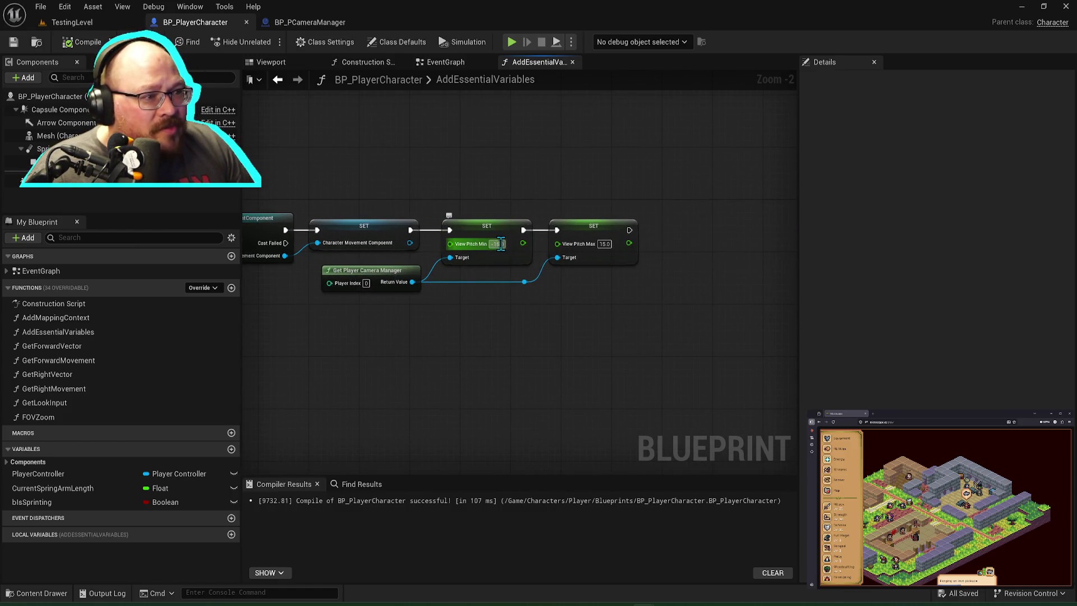
pyautogui.write('-30')
pyautogui.press('Tab')
pyautogui.write('30')
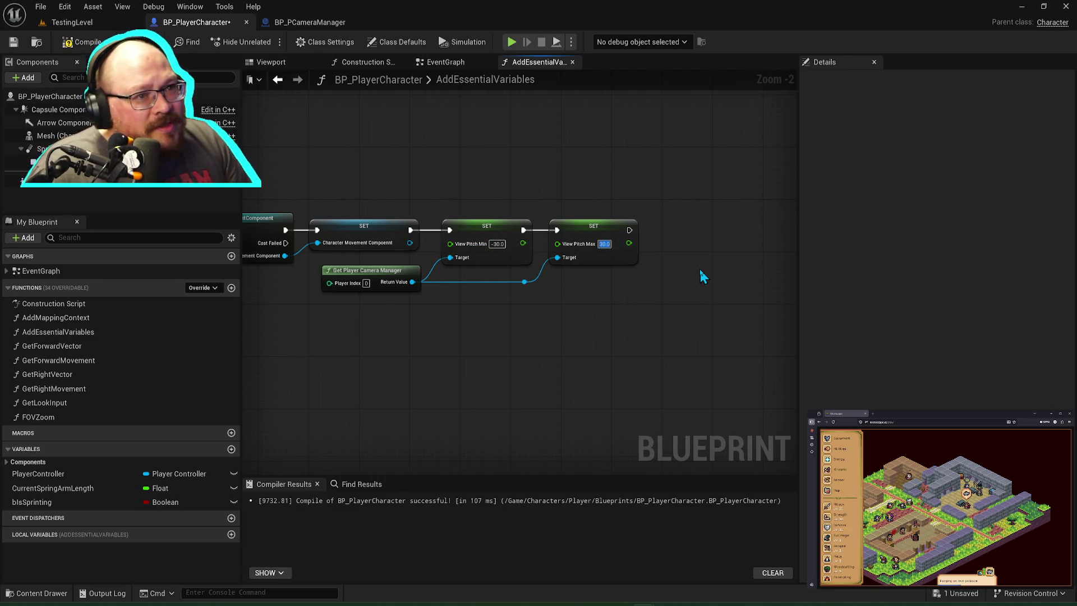
pyautogui.hotkey('ctrl', 's')
pyautogui.press('Print')
pyautogui.press('Escape')
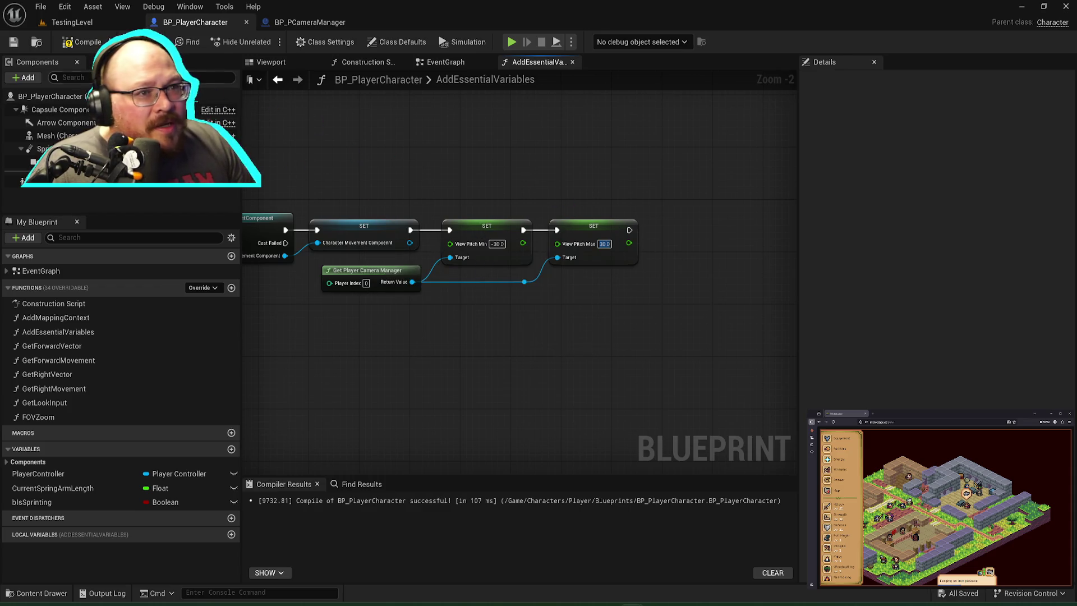
# Step: Play-test TestingLevel twice with the ±30 pitch limits, then close the BP_PCameraManager editor
pyautogui.click(72, 22)
pyautogui.click(267, 41)
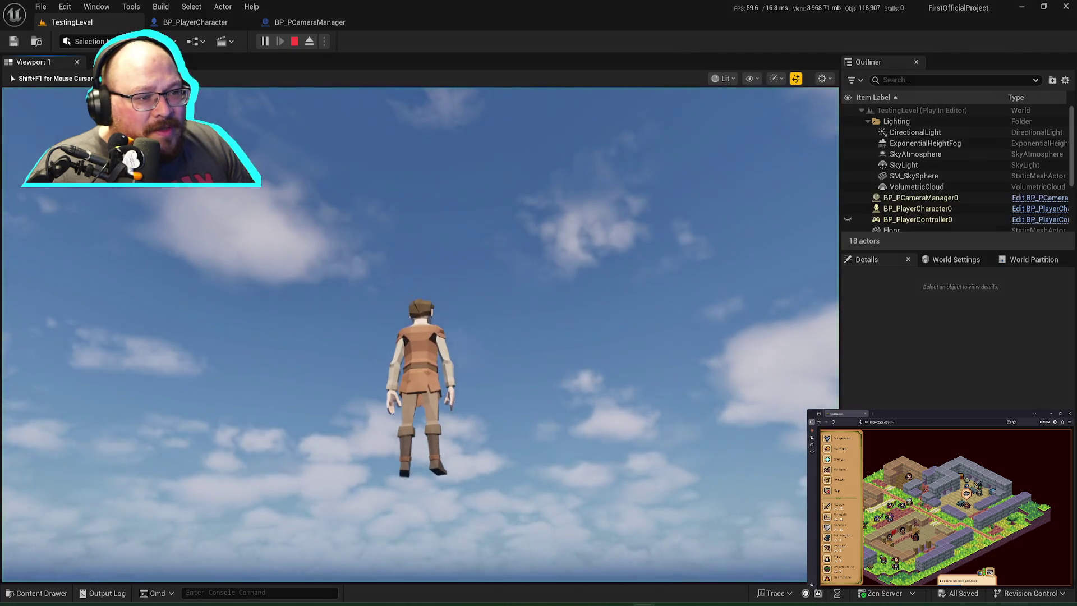
pyautogui.moveTo(420, 342)
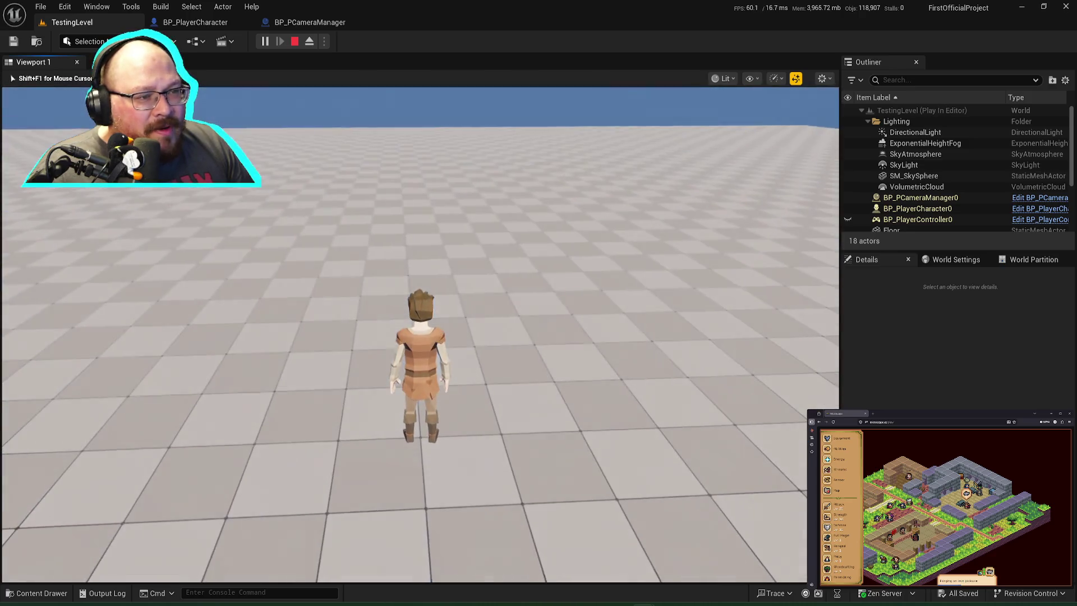
pyautogui.hotkey('shift', 'F1')
pyautogui.click(295, 41)
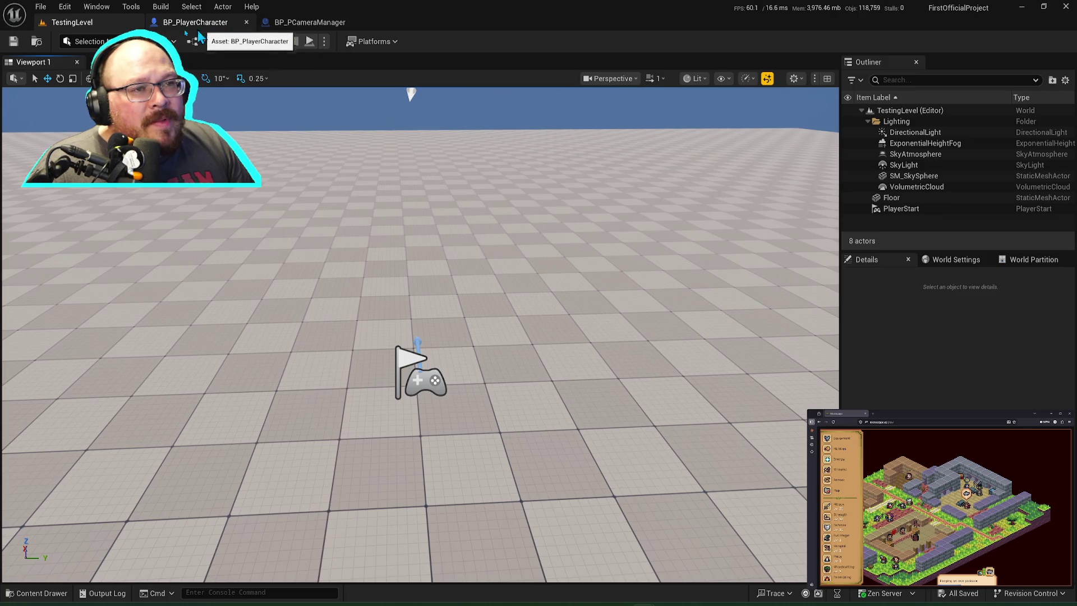
pyautogui.click(265, 41)
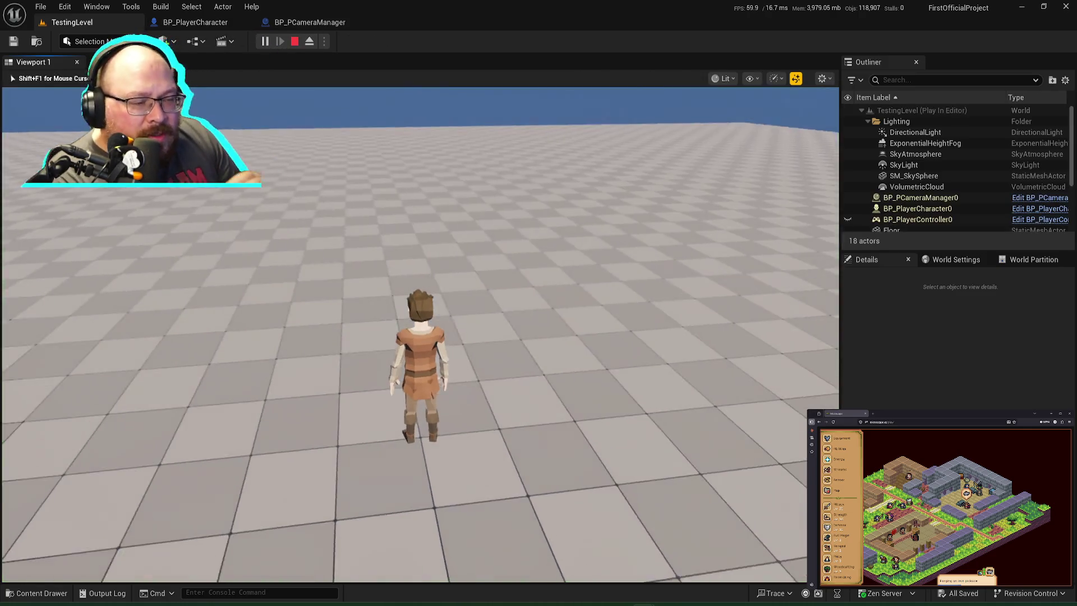
pyautogui.moveTo(420, 348)
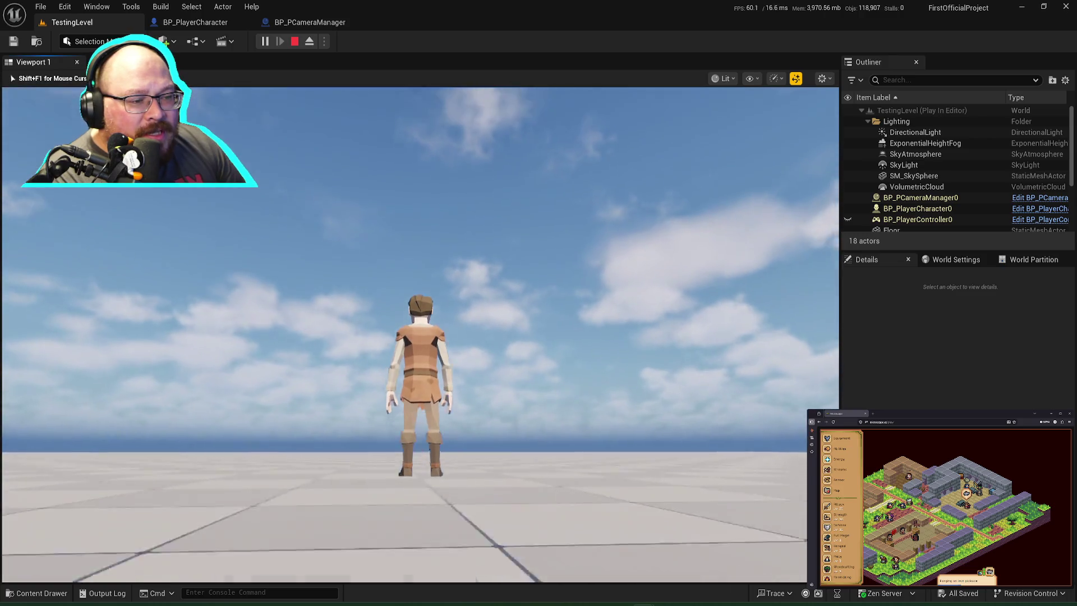
pyautogui.press('Escape')
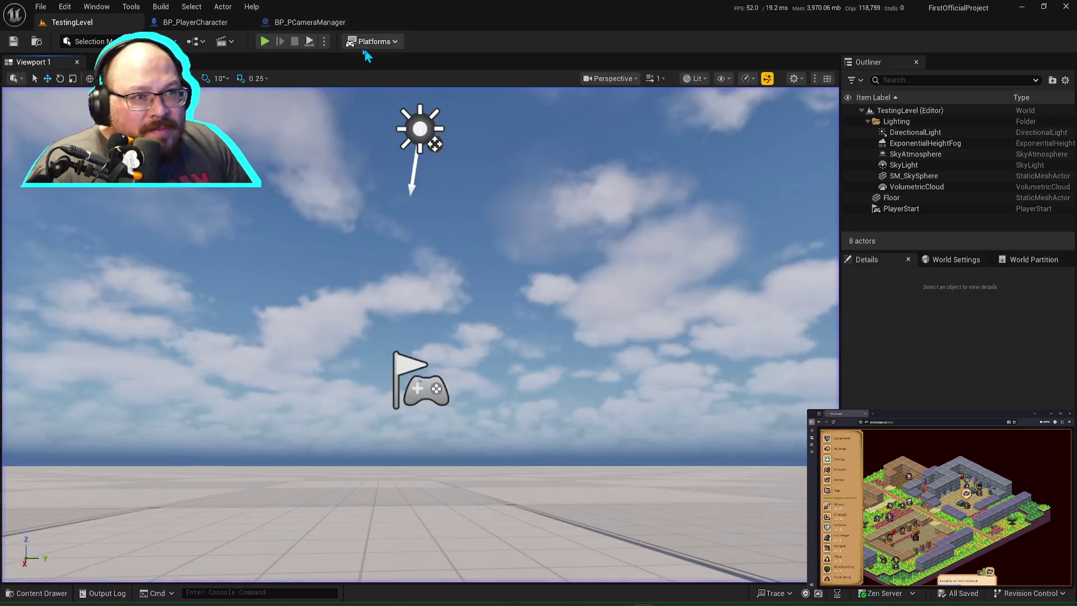
pyautogui.click(328, 24)
pyautogui.click(358, 22)
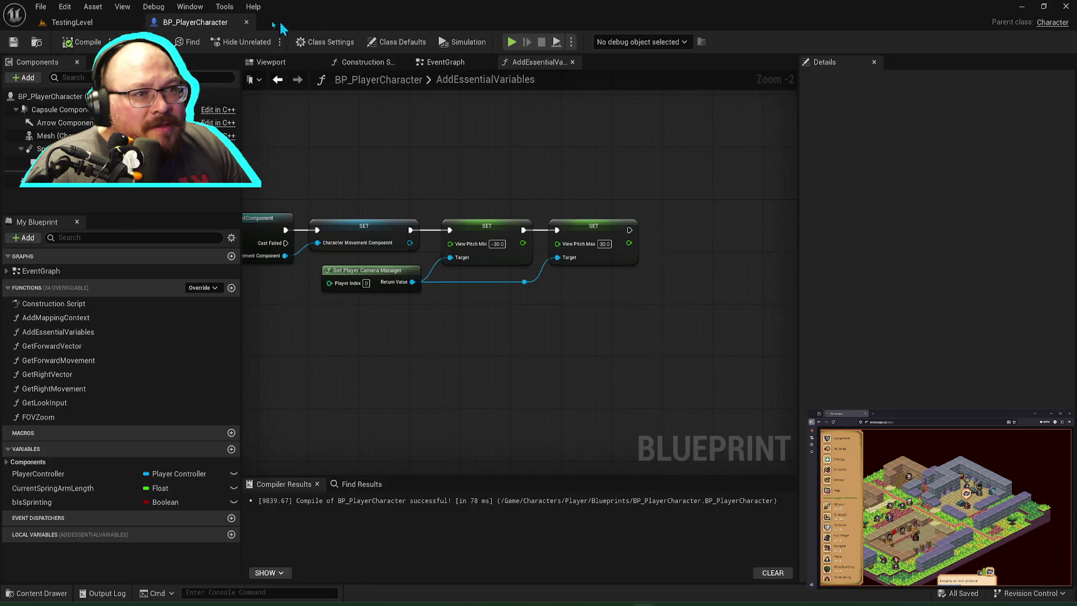
# Step: Try pitch values of -20 and 60, save, and run a quick play-test
pyautogui.press('Tab')
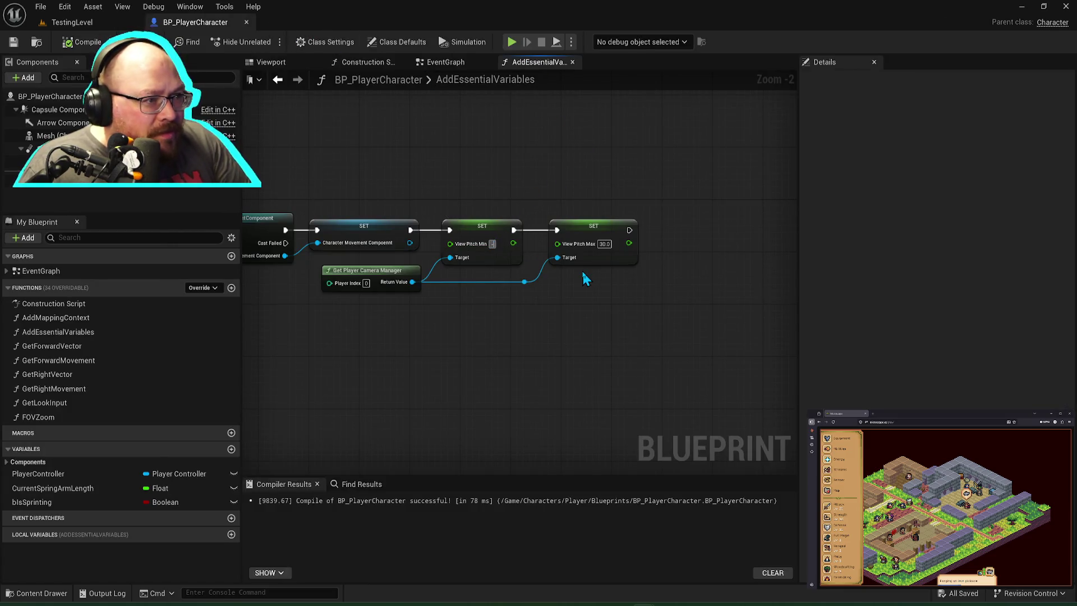
pyautogui.hotkey('shift', 'Tab')
pyautogui.write('-20')
pyautogui.press('Tab')
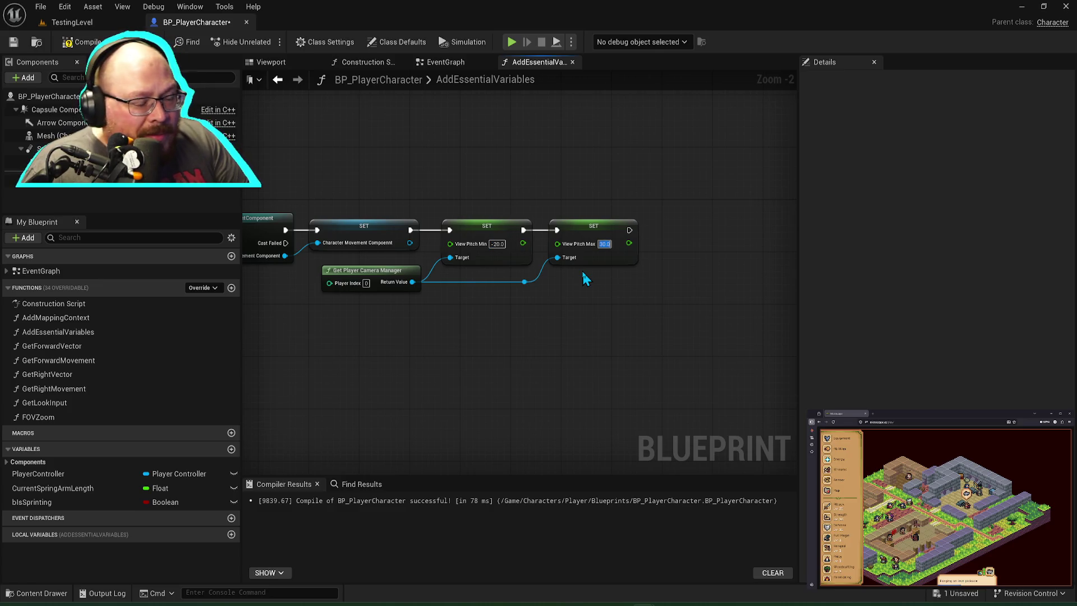
pyautogui.write('60')
pyautogui.press('Return')
pyautogui.hotkey('ctrl', 's')
pyautogui.hotkey('alt', 'p')
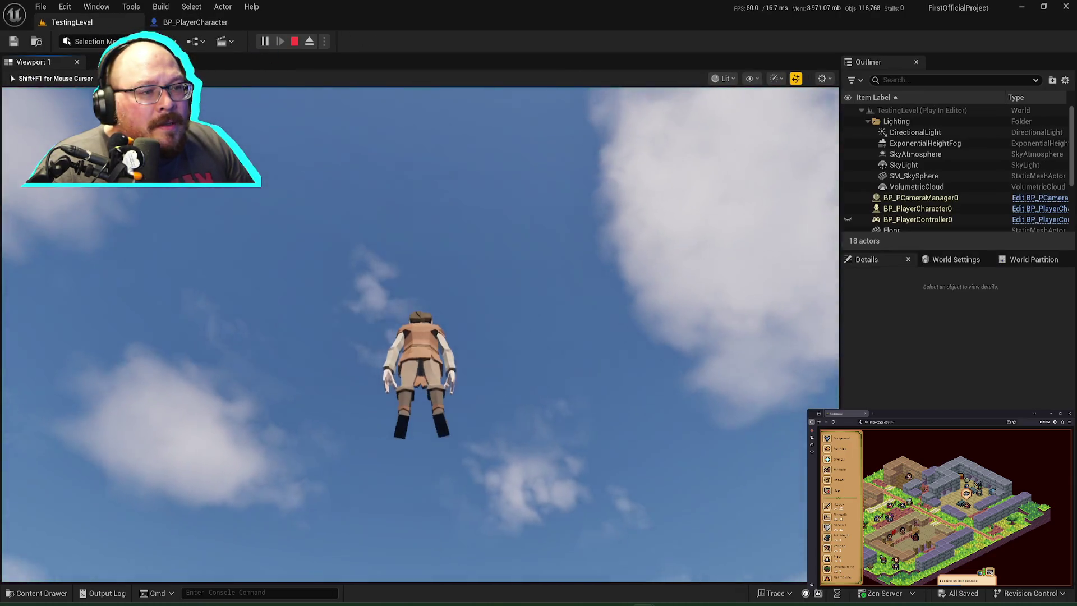
pyautogui.press('Escape')
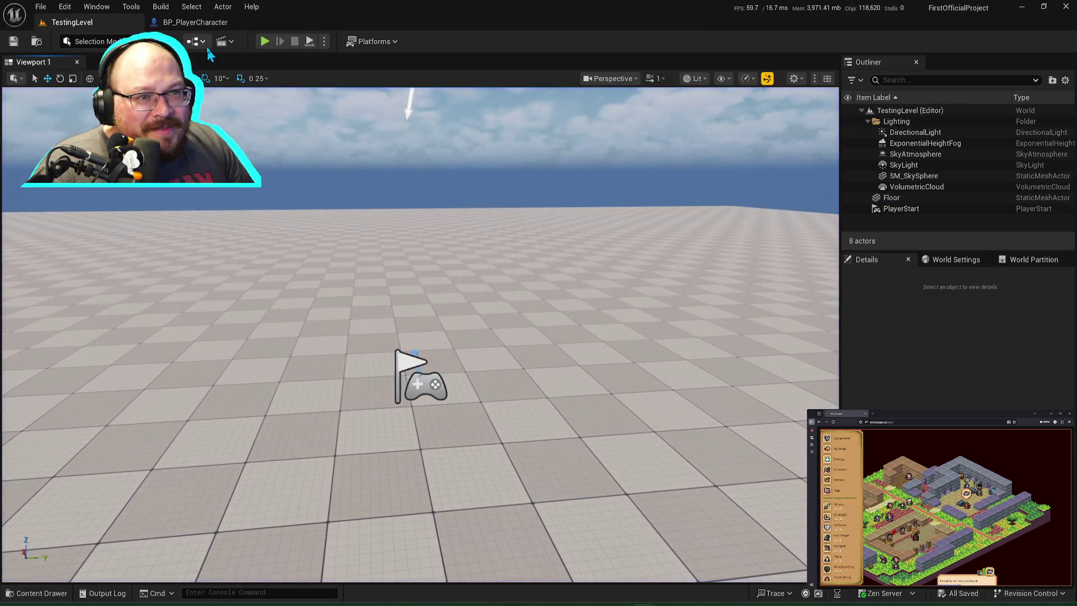
# Step: Set View Pitch Min to -60 and View Pitch Max to 20, then compile and save
pyautogui.click(196, 22)
pyautogui.write('60')
pyautogui.press('Return')
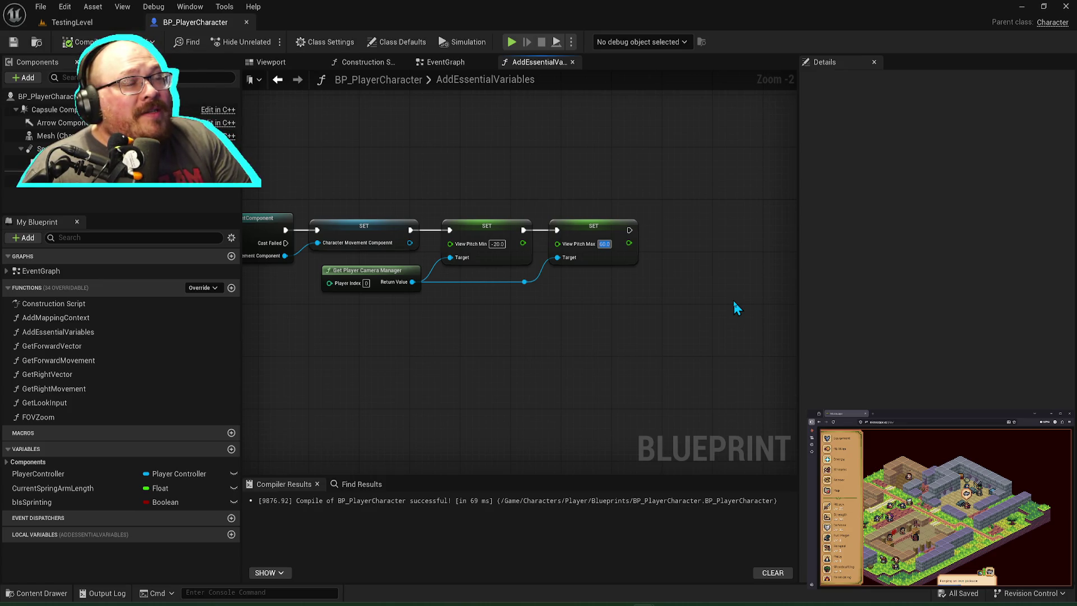
pyautogui.write('20')
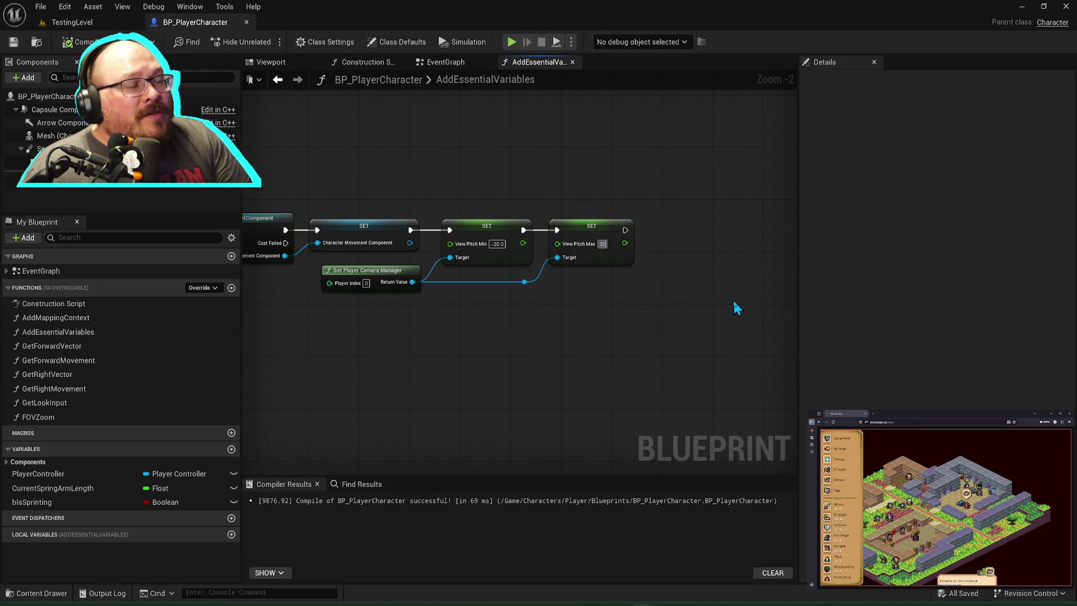
pyautogui.press('Tab')
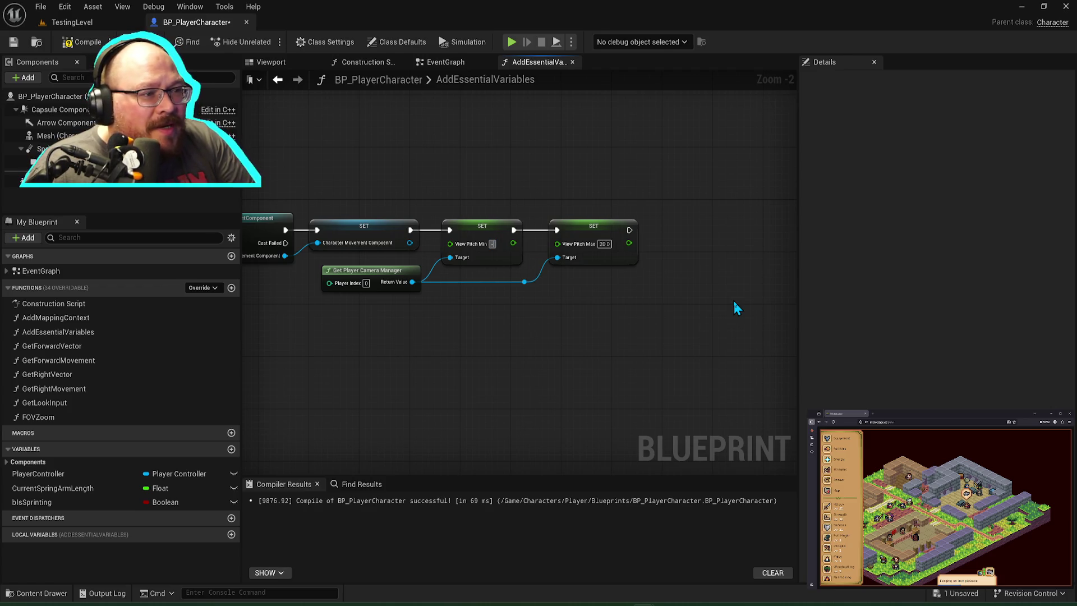
pyautogui.write('60.0')
pyautogui.hotkey('ctrl', 's')
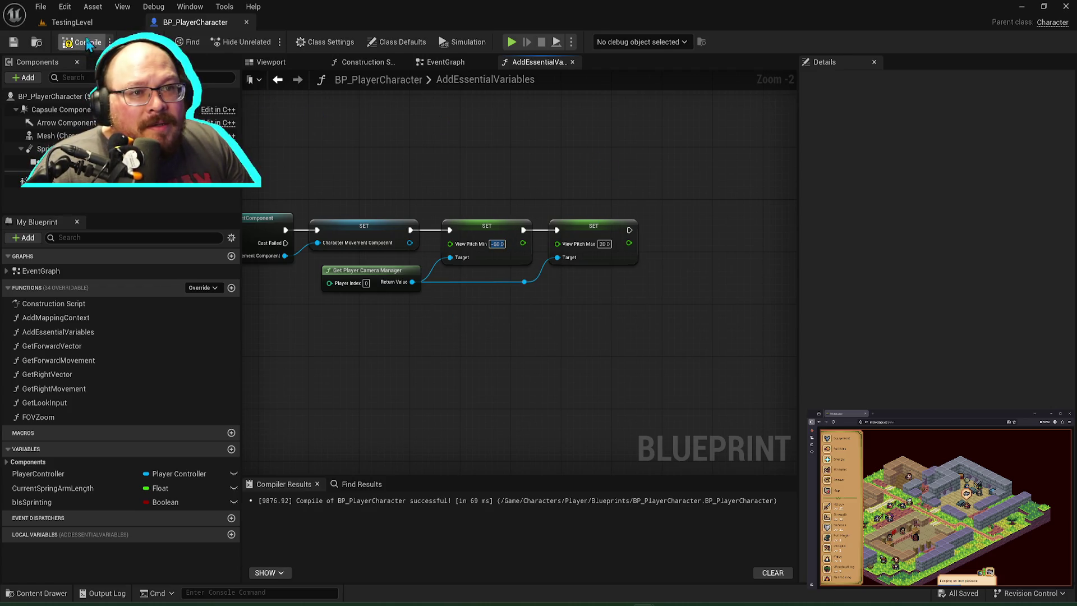
# Step: Play-test TestingLevel, then lower View Pitch Max to 15 and save the blueprint
pyautogui.click(72, 22)
pyautogui.click(265, 41)
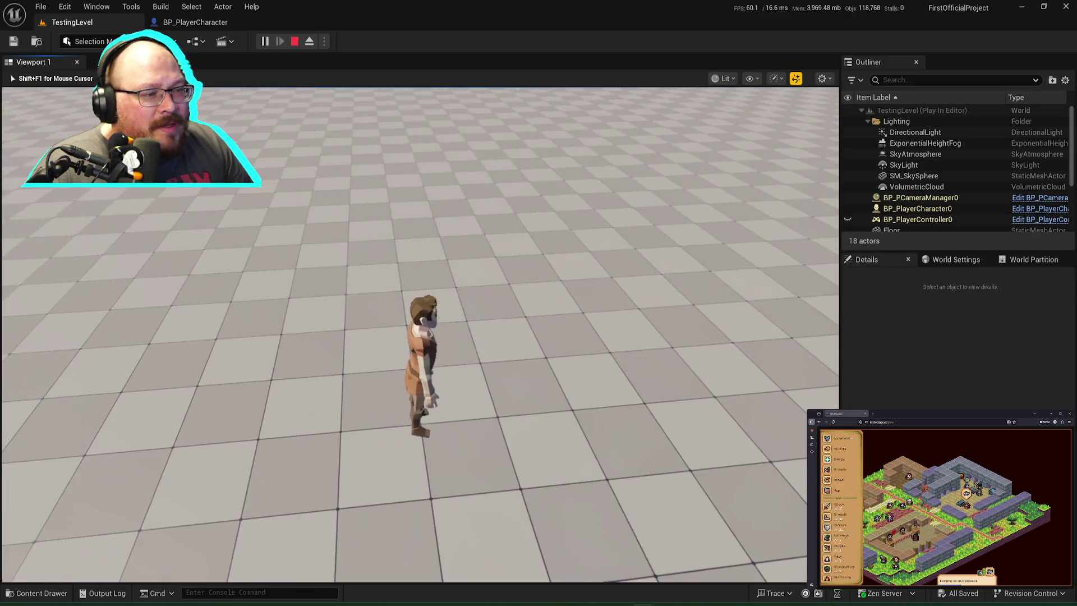
pyautogui.press('Escape')
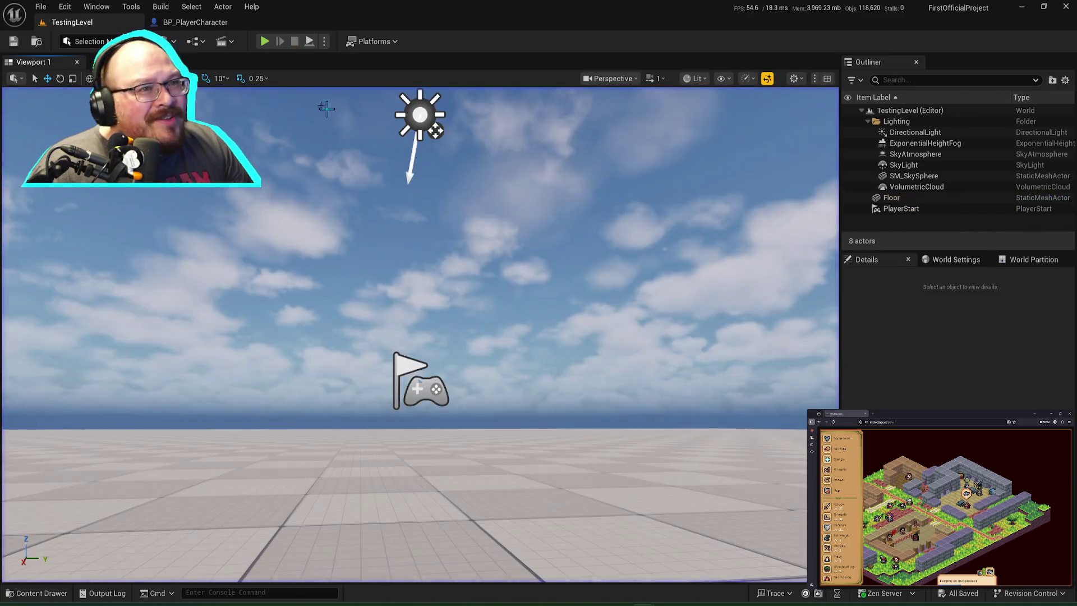
pyautogui.click(212, 25)
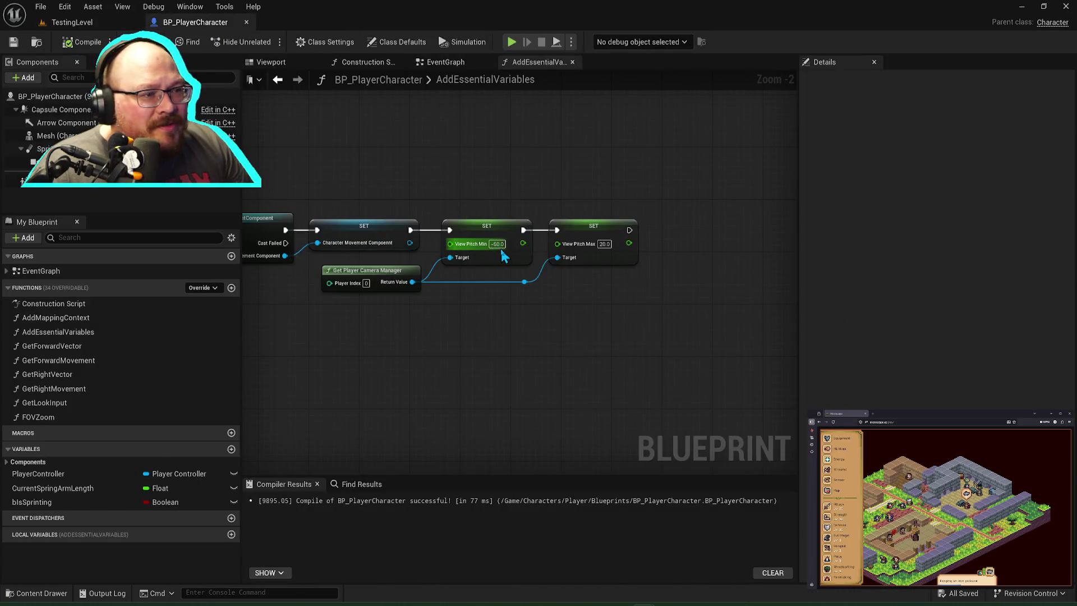
pyautogui.write('0')
pyautogui.press('Return')
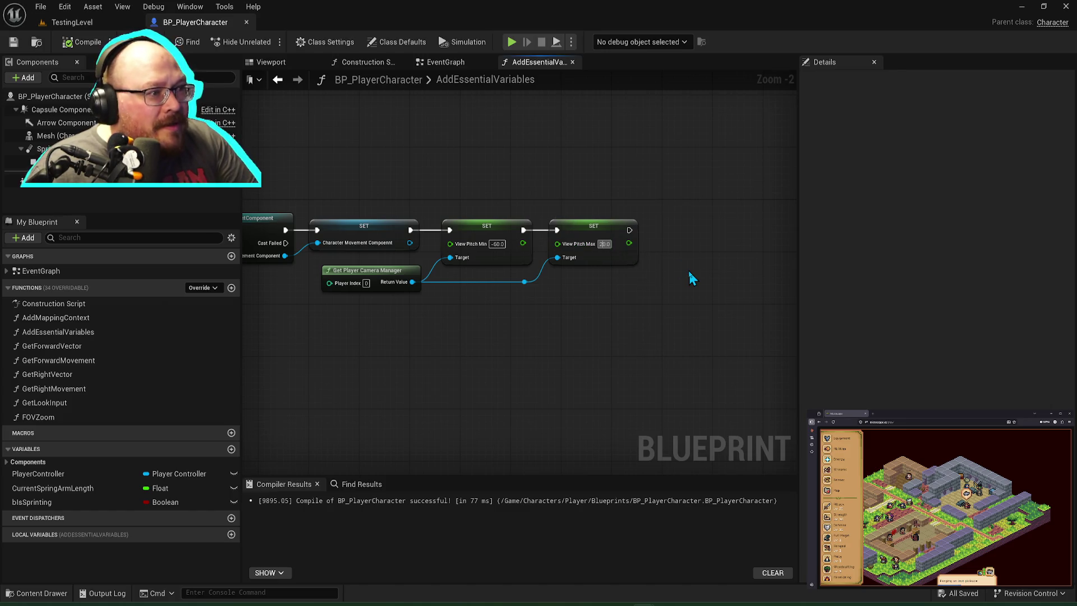
pyautogui.hotkey('ctrl', 'z')
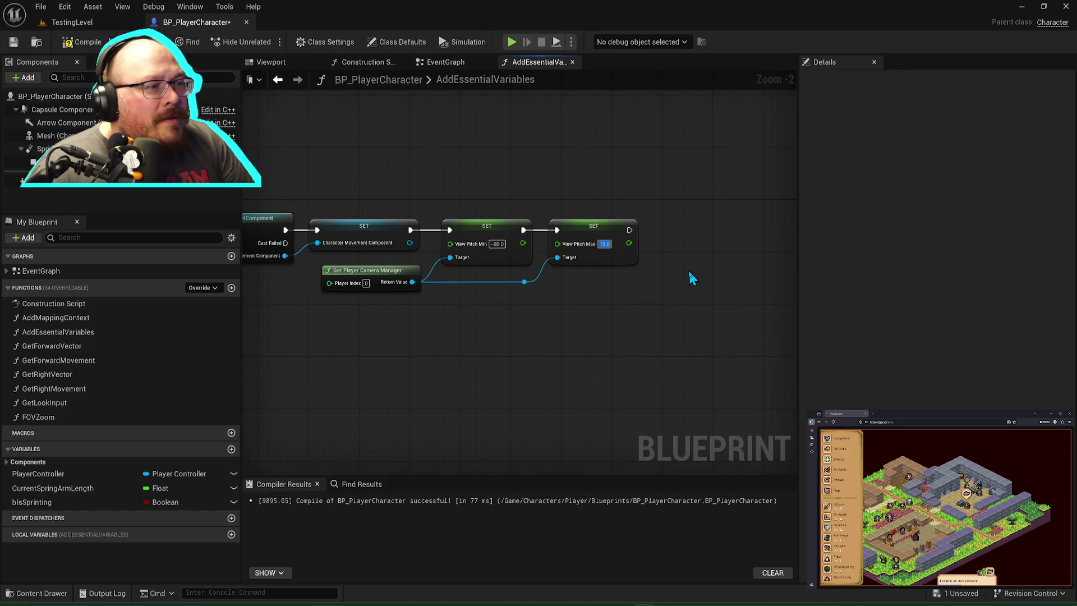
pyautogui.hotkey('ctrl', 's')
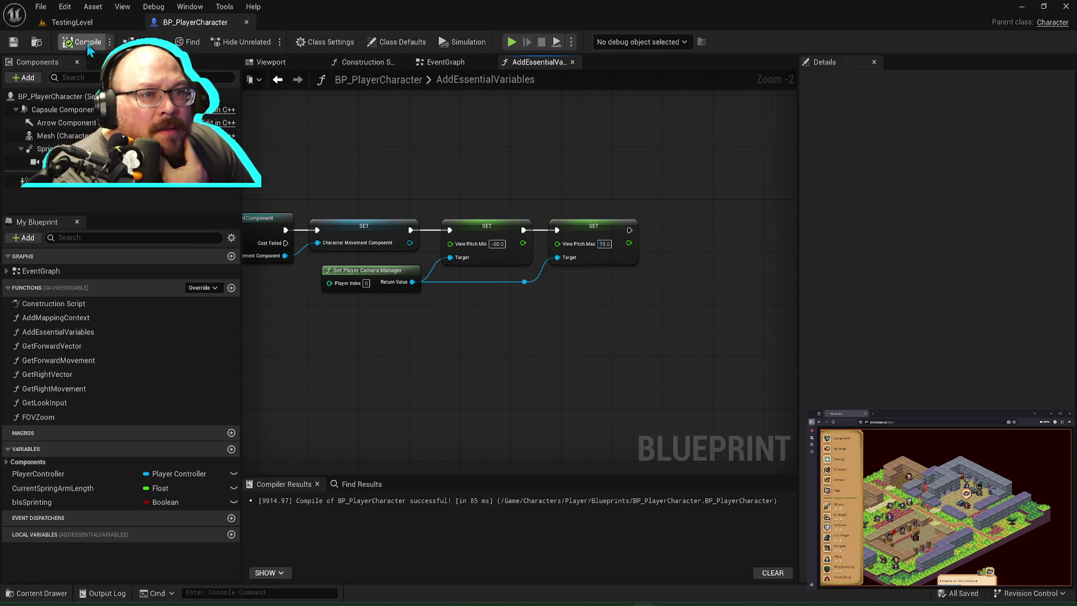
pyautogui.click(67, 22)
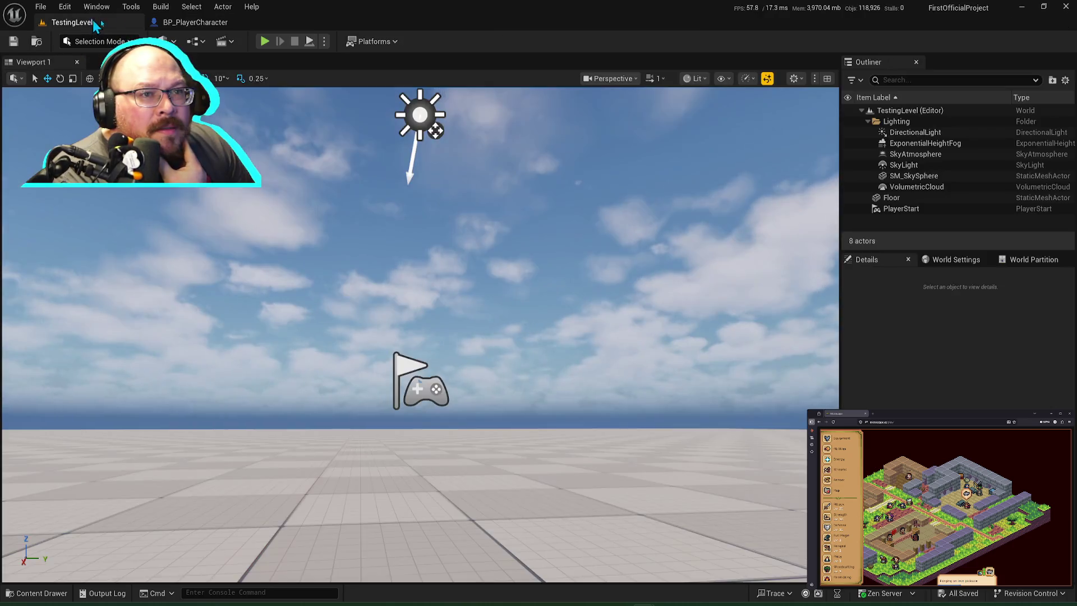
pyautogui.click(265, 41)
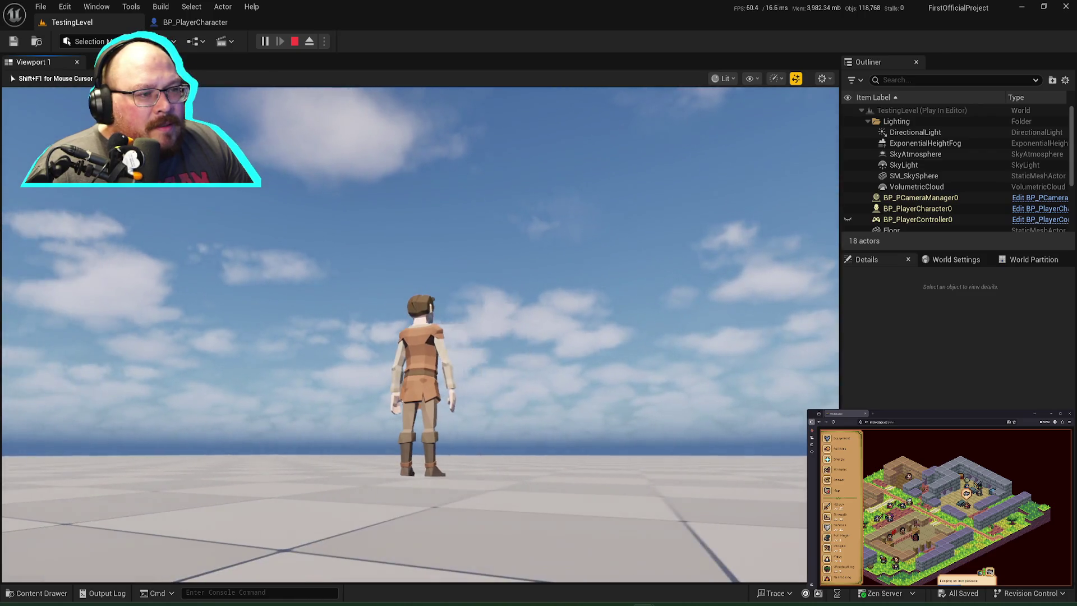
pyautogui.hotkey('shift', 'F1')
pyautogui.press('Escape')
pyautogui.click(197, 22)
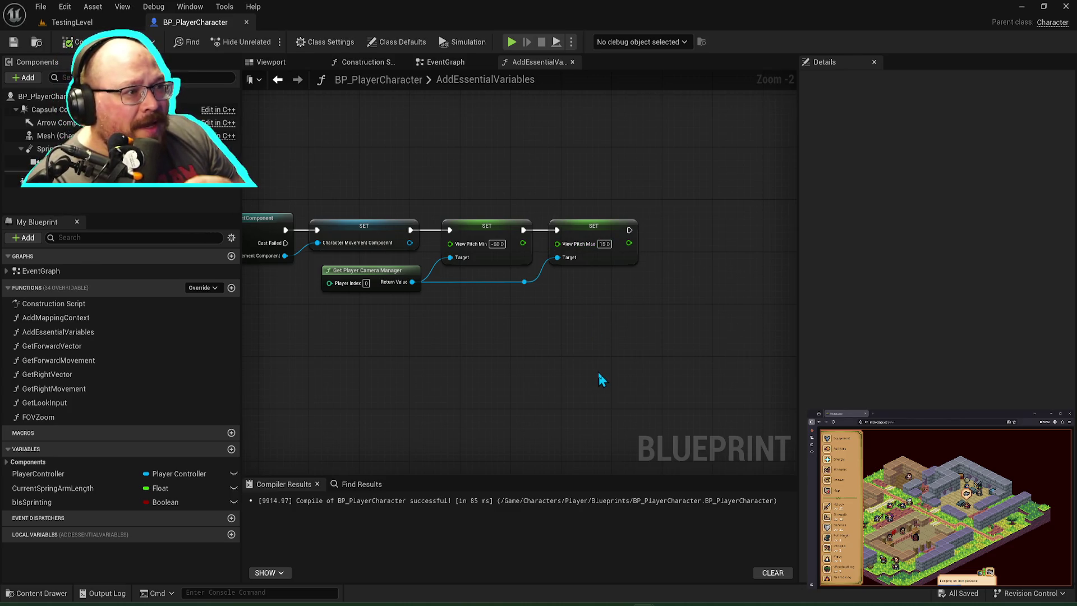
pyautogui.moveTo(364, 168)
pyautogui.mouseDown()
pyautogui.moveTo(486, 258)
pyautogui.moveTo(770, 373)
pyautogui.mouseUp()
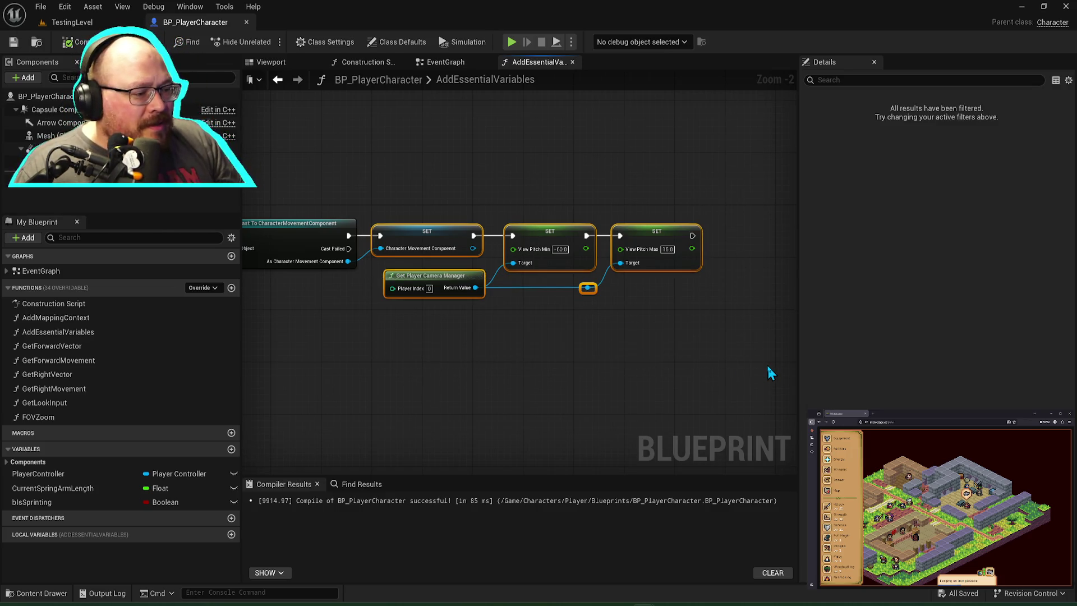
# Step: Wrap the selected pitch-limit nodes in a comment starting 'Look into' and narrow the box
pyautogui.press('c')
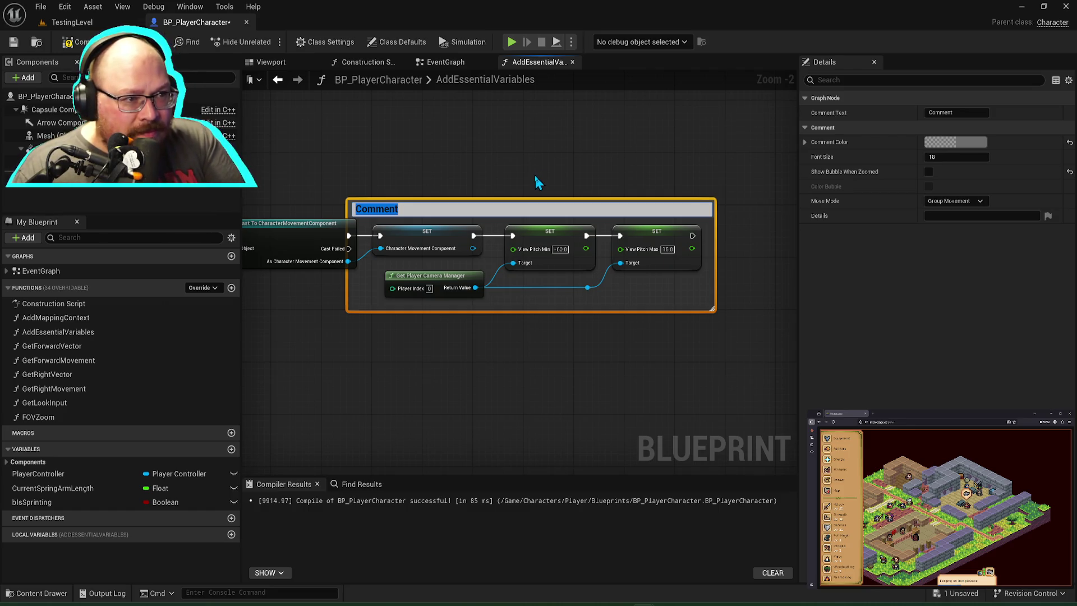
pyautogui.write('Look into')
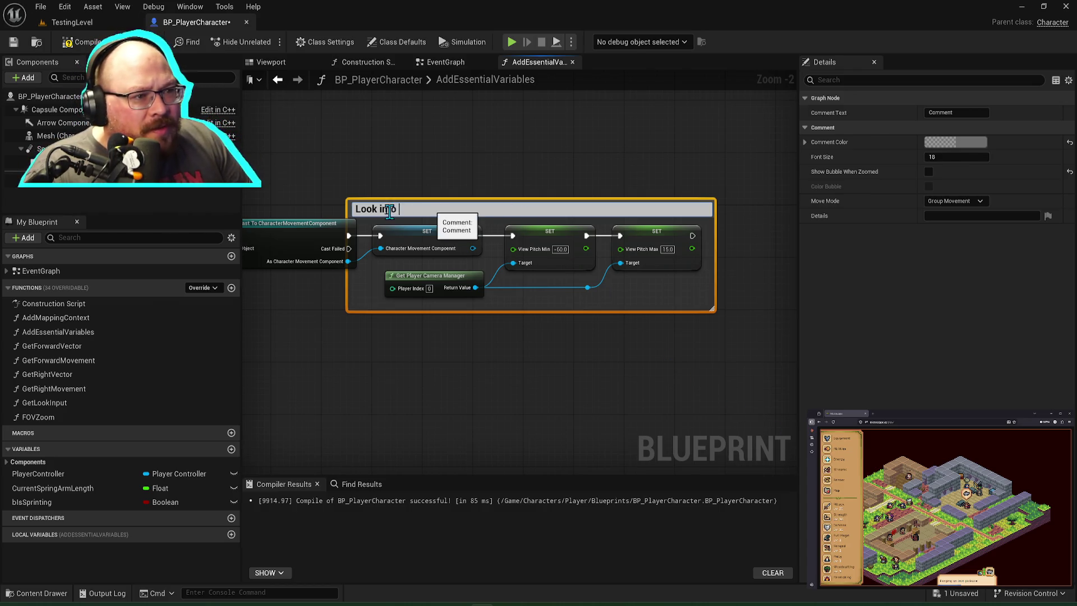
pyautogui.moveTo(347, 209)
pyautogui.mouseDown()
pyautogui.moveTo(378, 209)
pyautogui.moveTo(363, 209)
pyautogui.mouseUp()
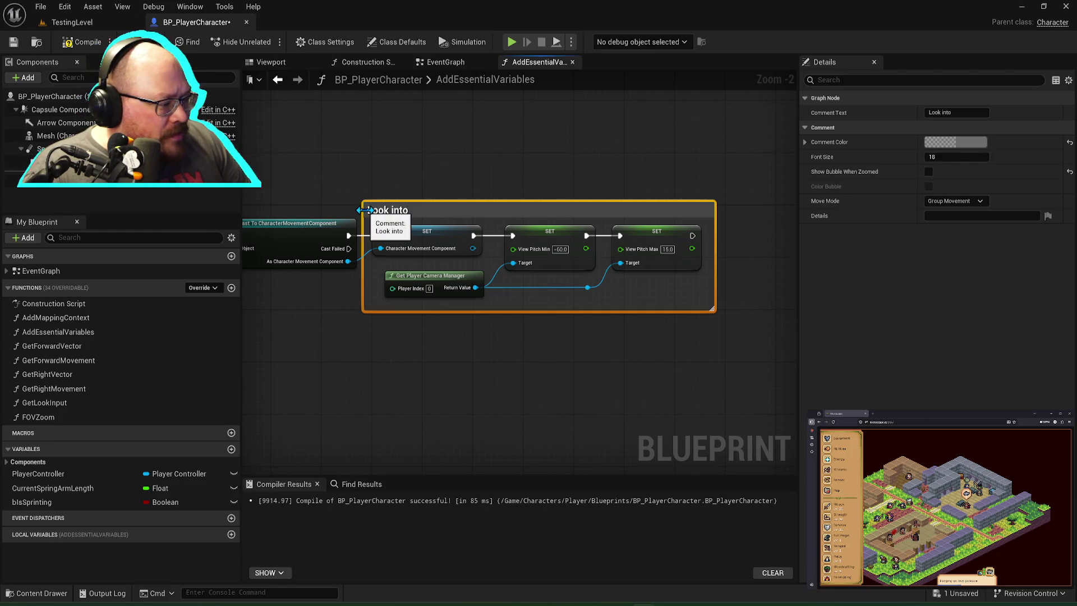
pyautogui.doubleClick(422, 211)
pyautogui.press('Return')
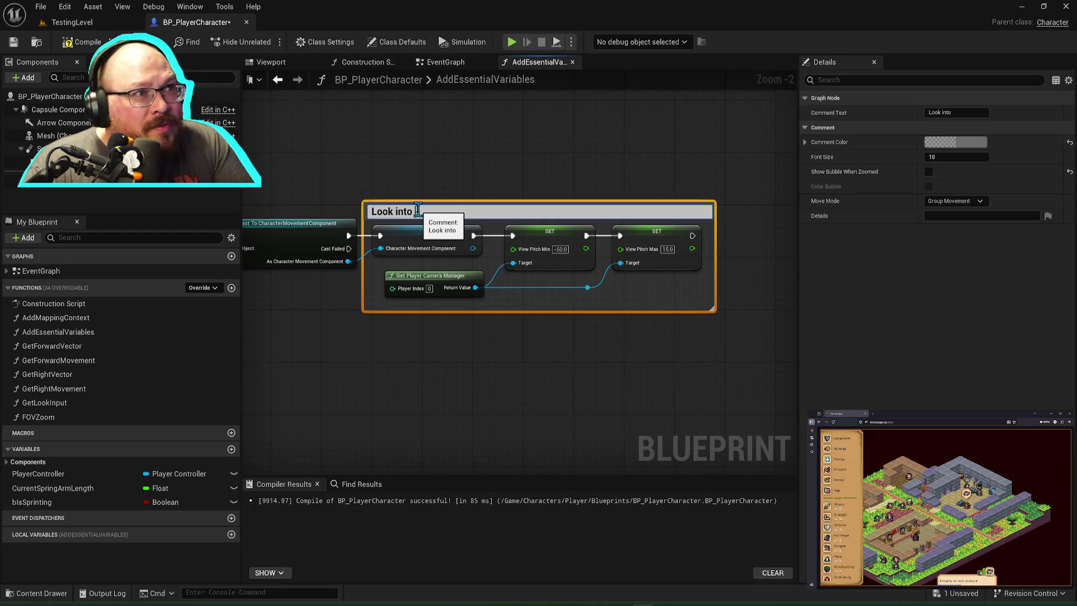
# Step: Write the note about keeping the camera out of the ground and camera collision with the ground
pyautogui.write(' the camera n')
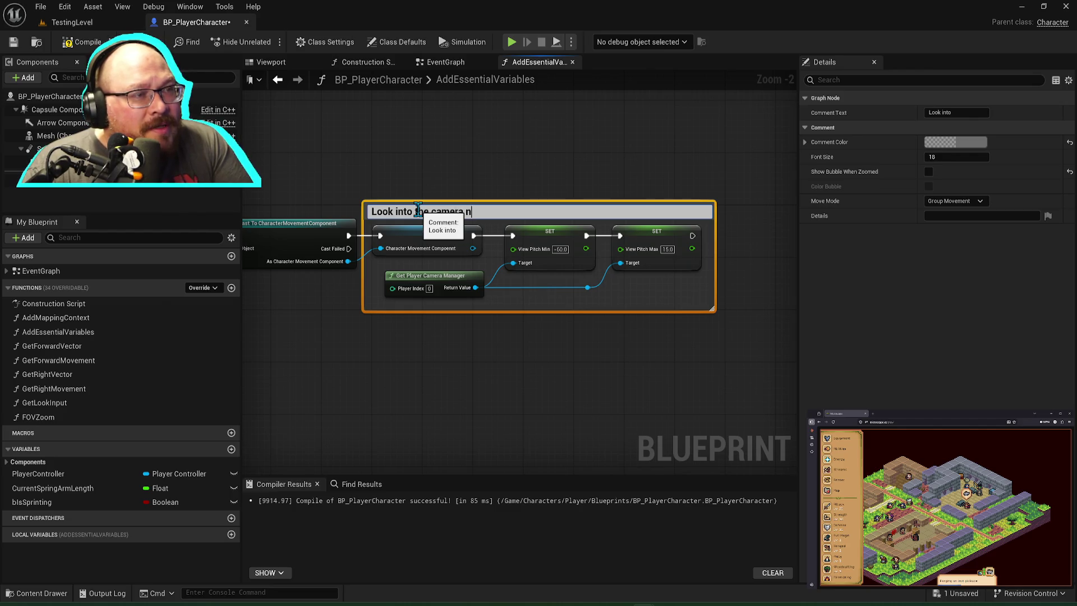
pyautogui.write('ot going into the ground and s')
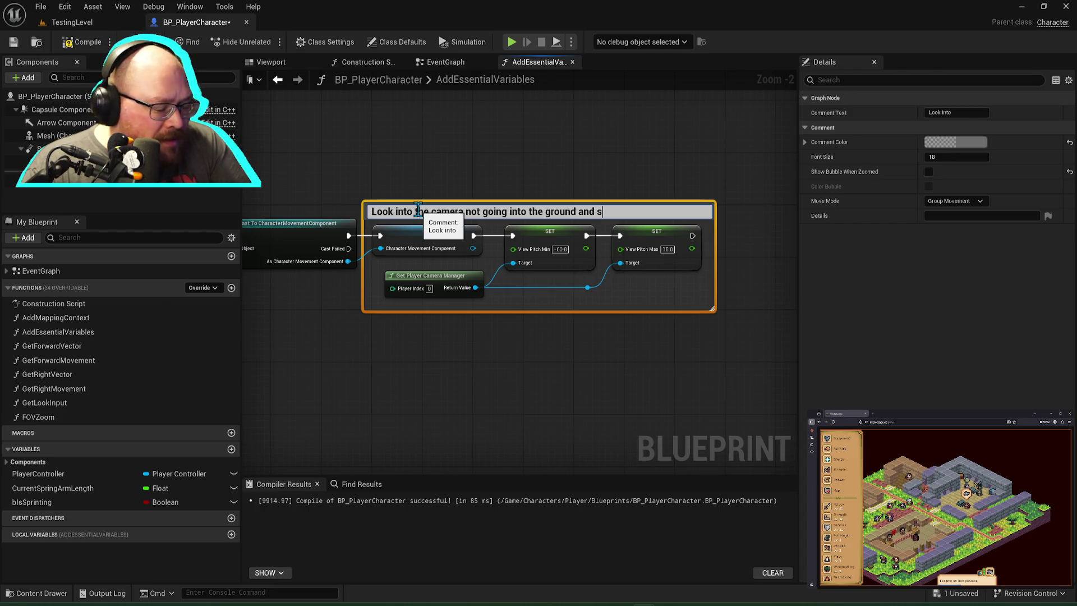
pyautogui.write('liding tow')
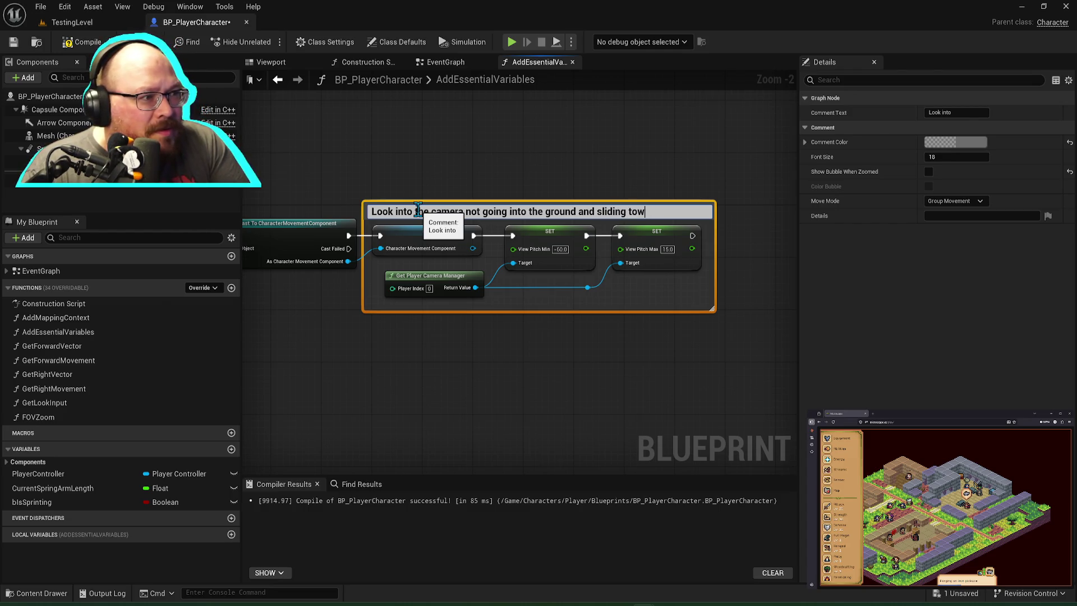
pyautogui.write('ard the character. M')
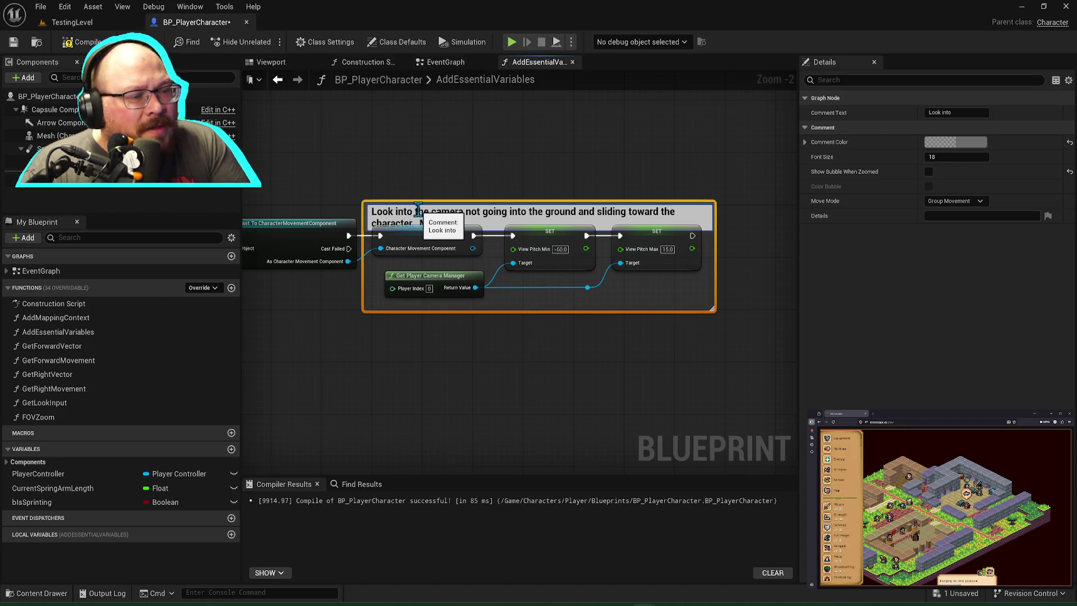
pyautogui.write('aybe ')
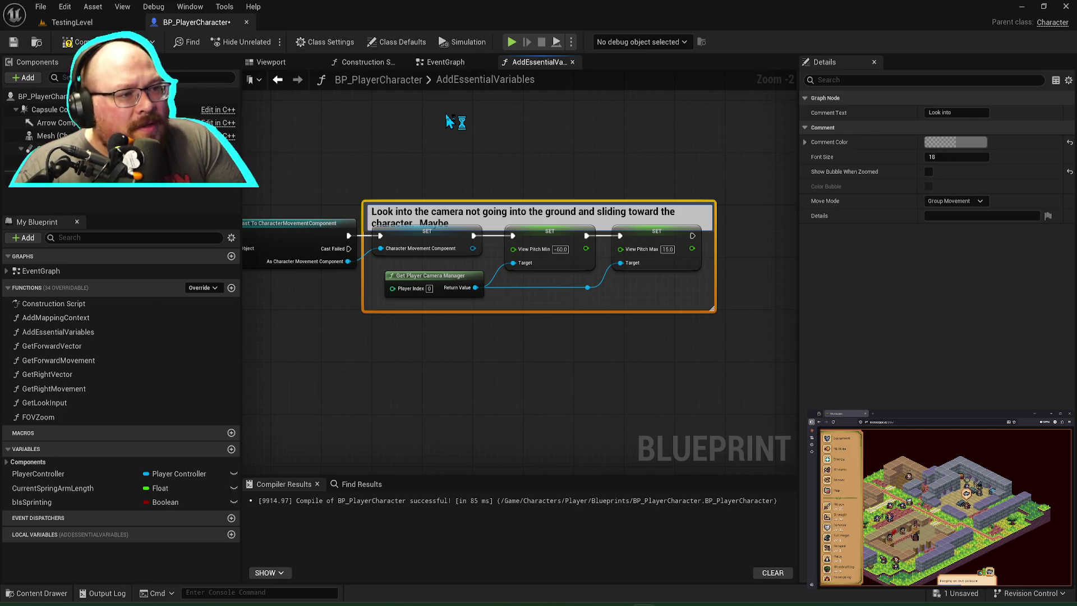
pyautogui.write('look at collisio')
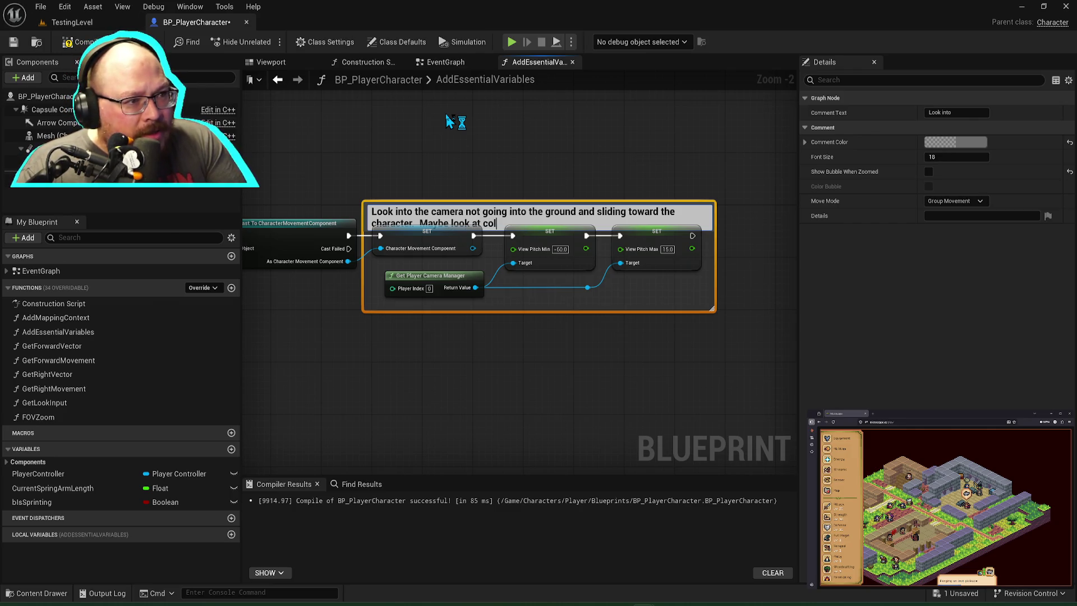
pyautogui.press('BackSpace')
pyautogui.press('BackSpace')
pyautogui.press('BackSpace')
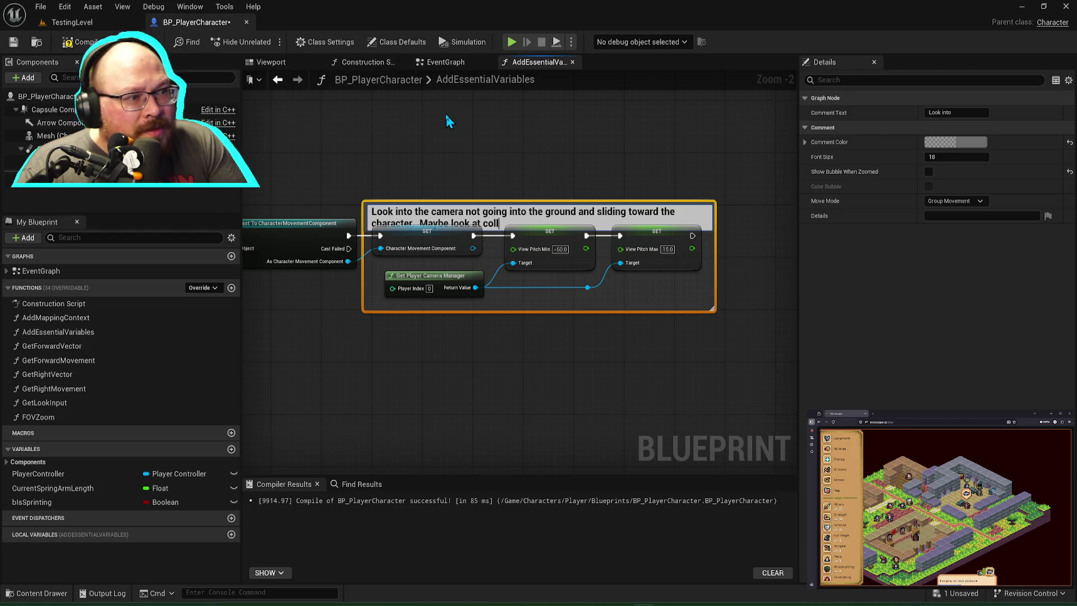
pyautogui.write('amerea')
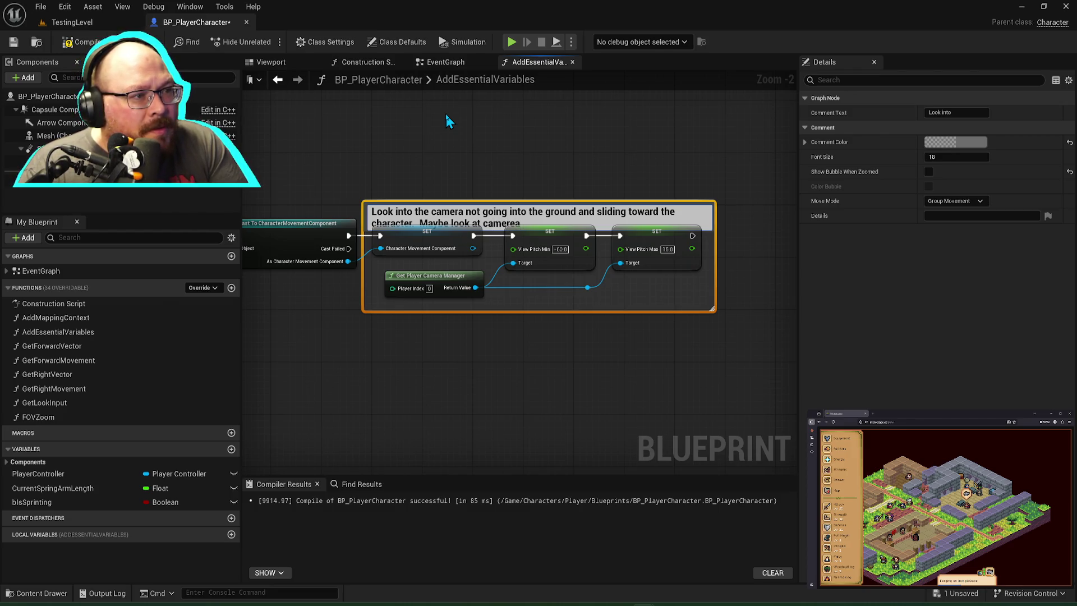
pyautogui.press('BackSpace')
pyautogui.press('BackSpace')
pyautogui.write('a collision ')
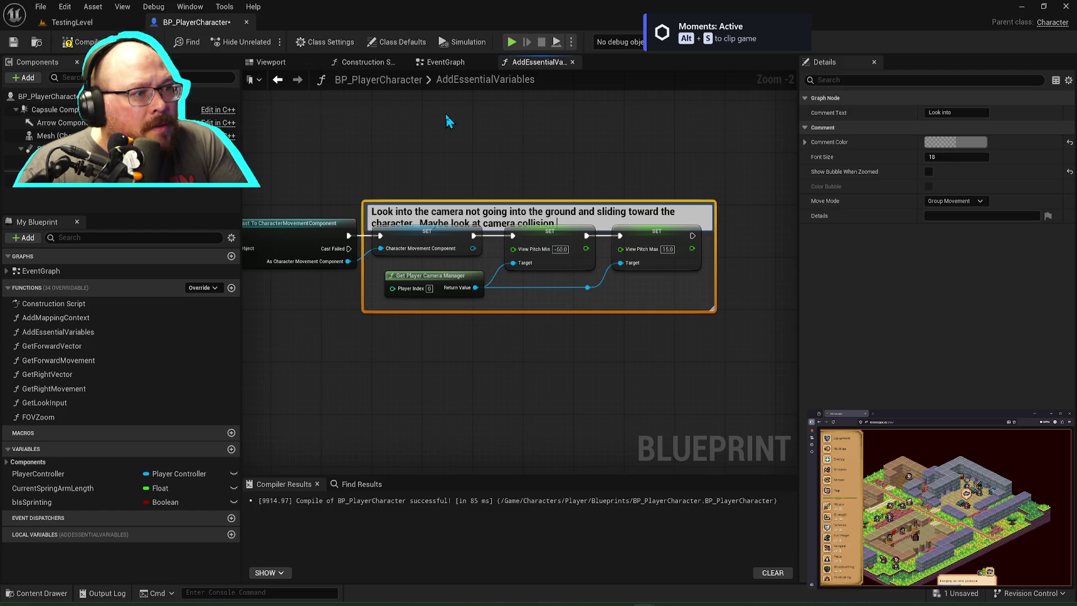
pyautogui.write('with the ground')
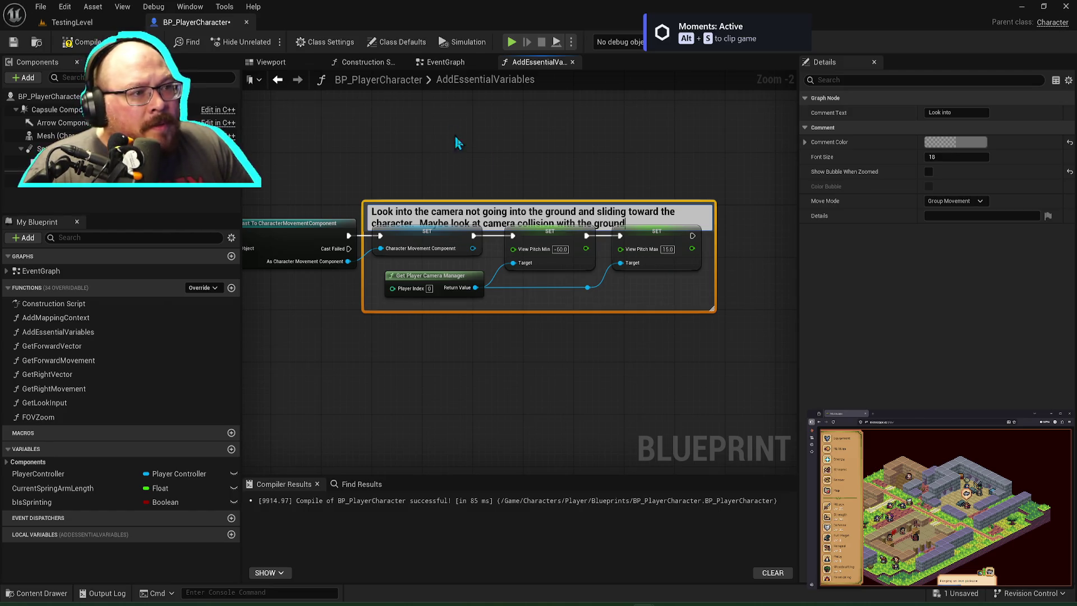
pyautogui.click(449, 125)
# Step: Raise the comment's top edge above the nodes and return to TestingLevel
pyautogui.moveTo(532, 204); pyautogui.dragTo(532, 185)
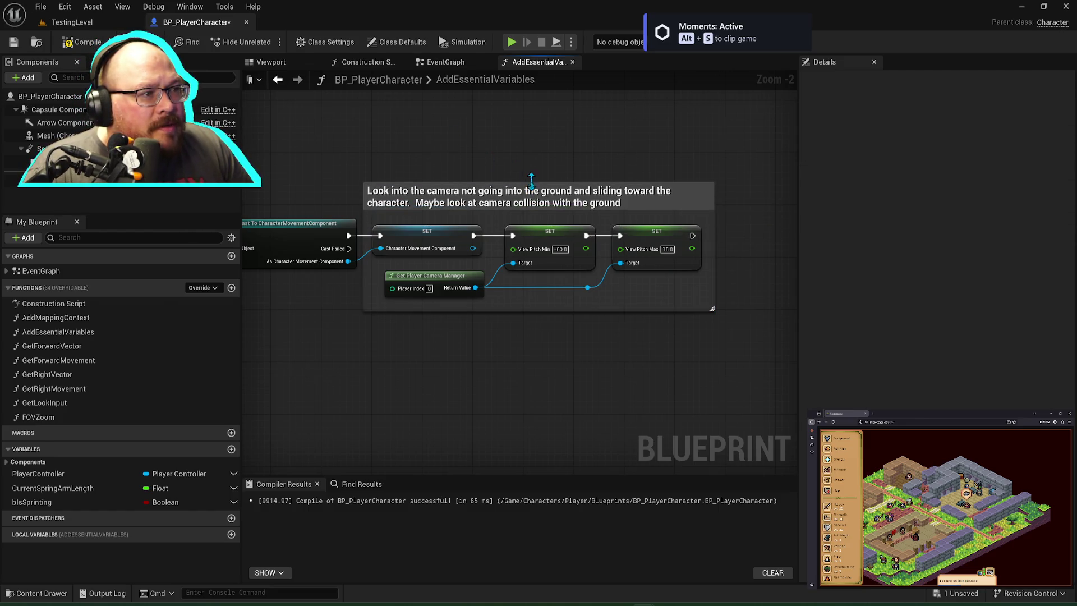
pyautogui.click(505, 206)
pyautogui.doubleClick(533, 203)
pyautogui.click(533, 203)
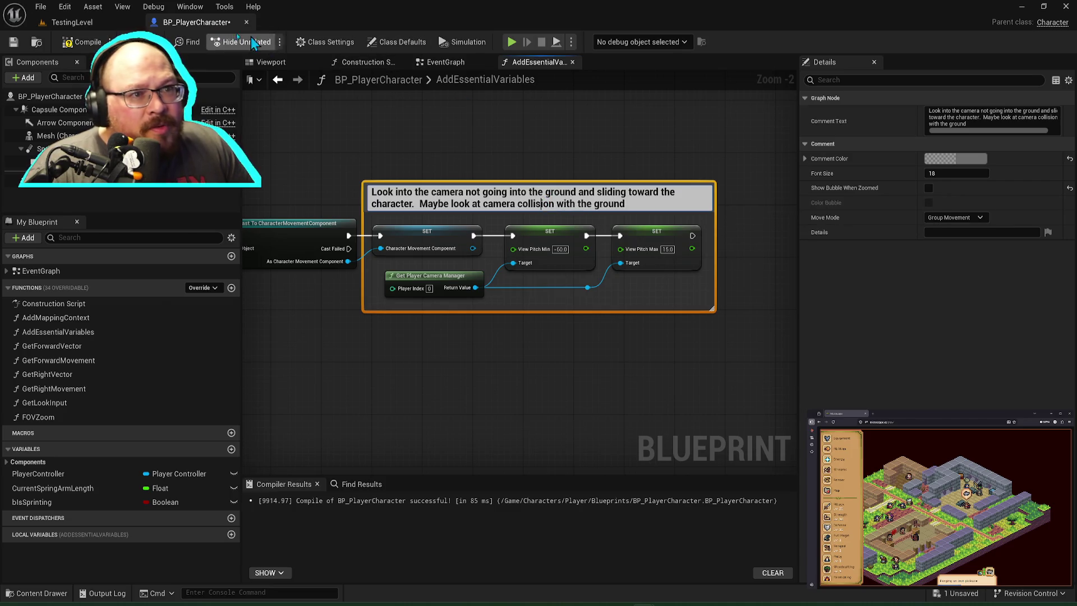
pyautogui.click(72, 22)
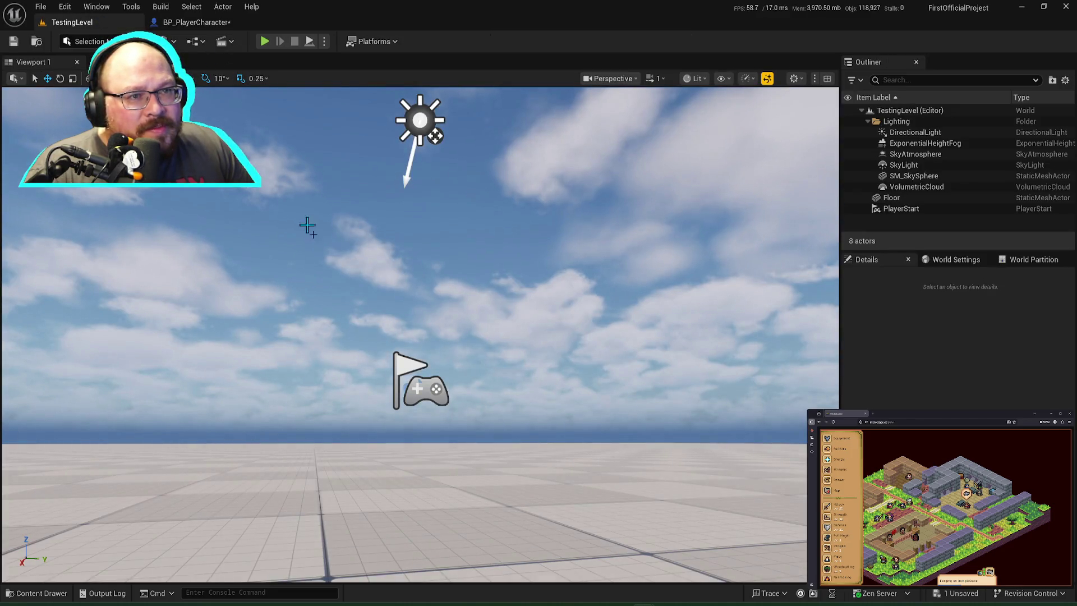
# Step: Search the Content Drawer's Content root for the Shape_Cube asset, typing 'cube'
pyautogui.click(305, 223)
pyautogui.hotkey('ctrl', 'space')
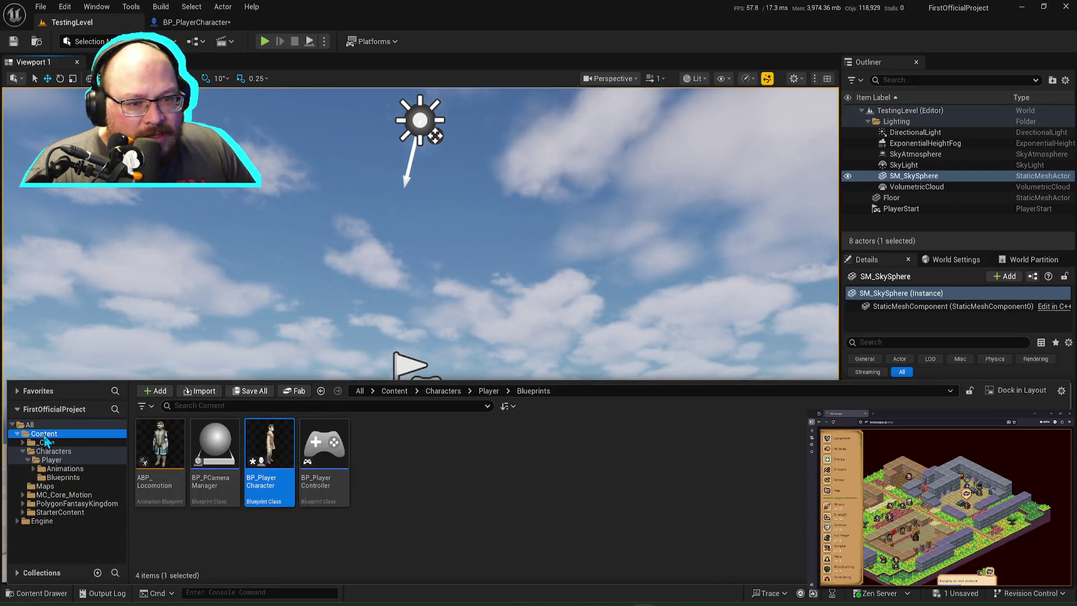
pyautogui.click(44, 434)
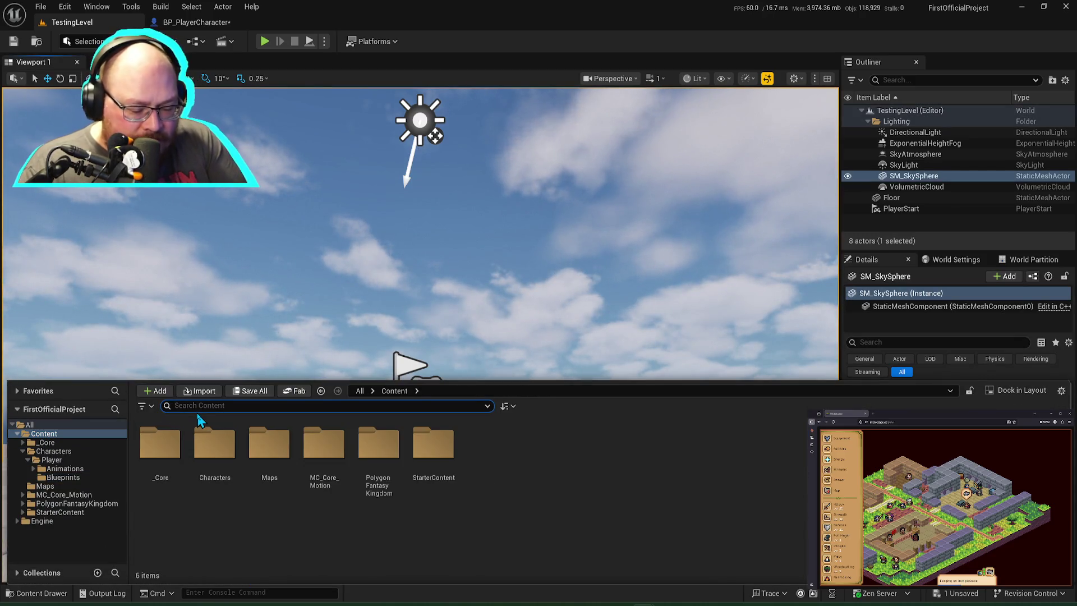
pyautogui.write('spher')
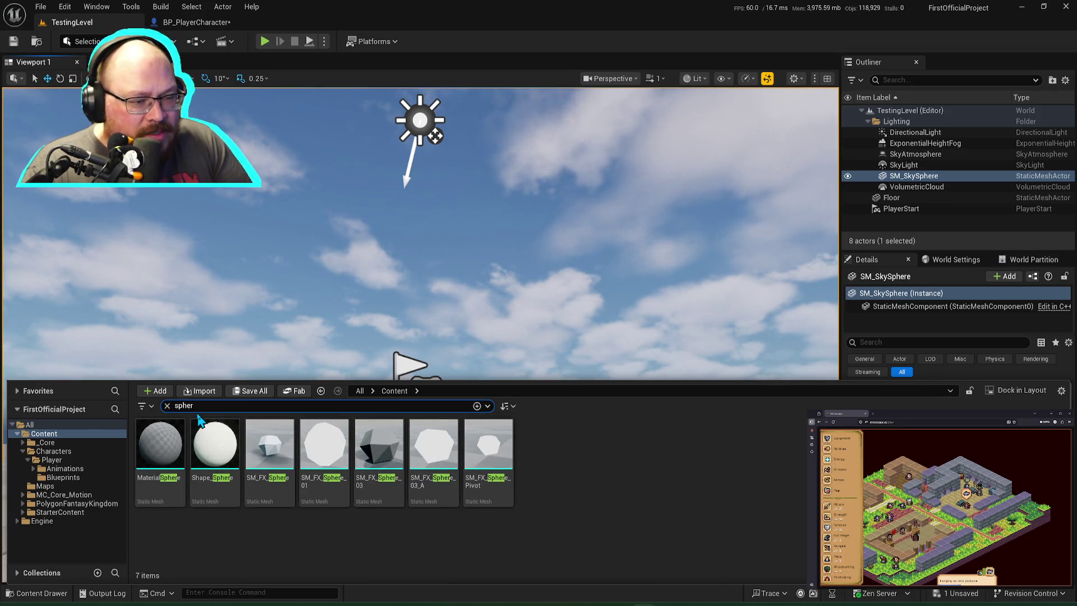
pyautogui.press('BackSpace')
pyautogui.write('box')
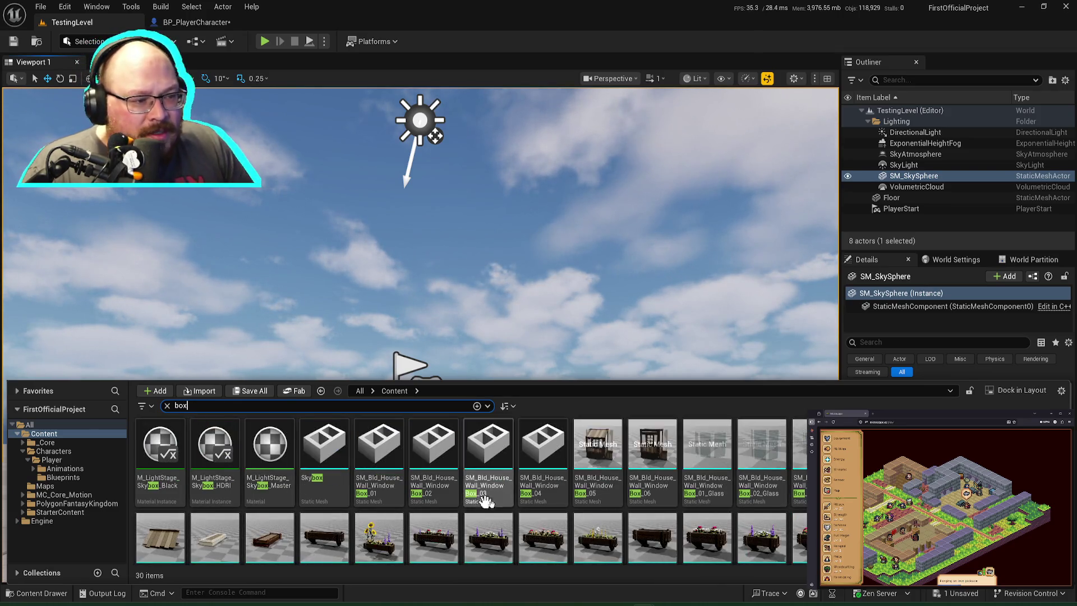
pyautogui.scroll(-2, 539, 499)
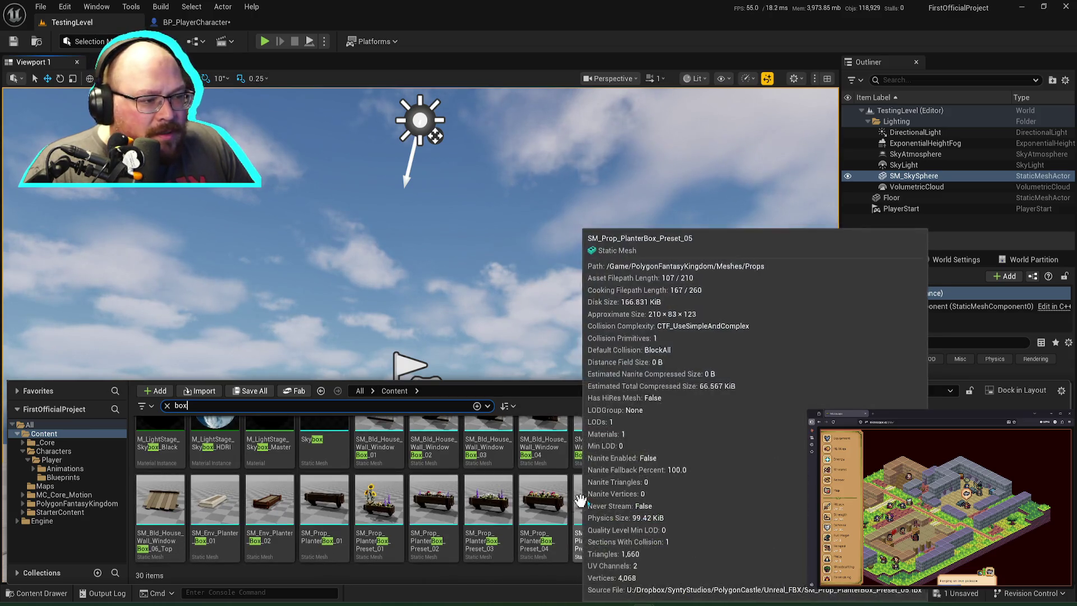
pyautogui.scroll(2, 675, 476)
pyautogui.press('BackSpace')
pyautogui.press('BackSpace')
pyautogui.press('BackSpace')
pyautogui.write('ac')
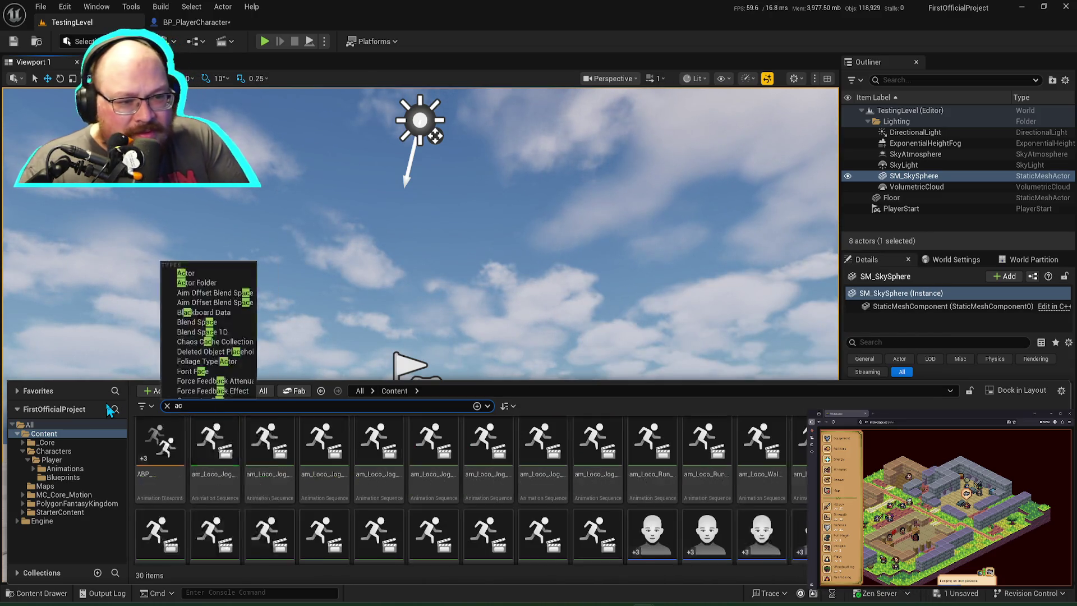
pyautogui.press('BackSpace')
pyautogui.write('cube')
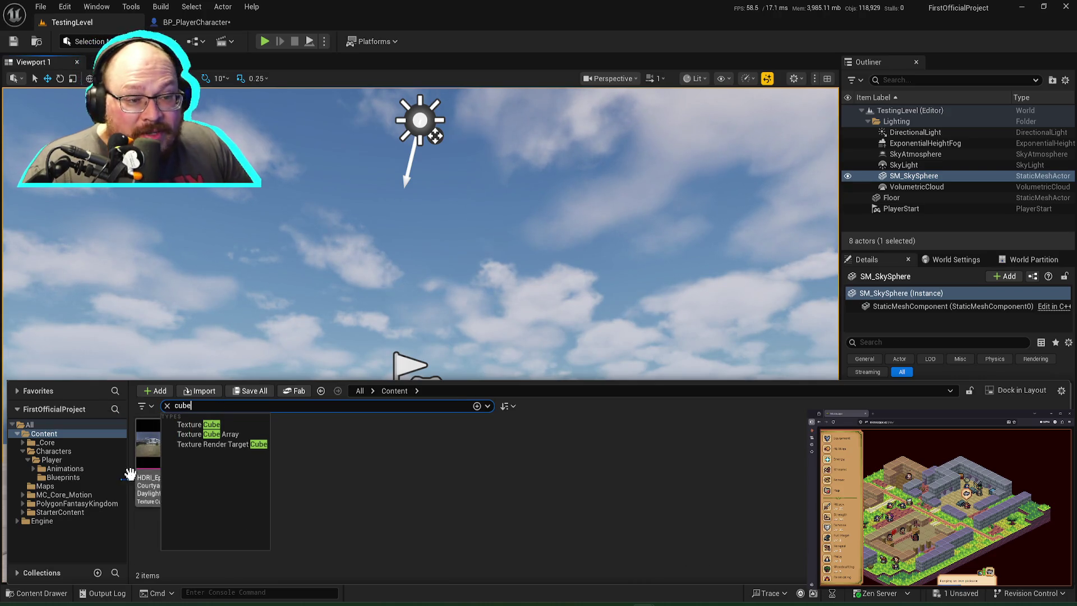
# Step: Place Shape_Cube at 310, -260, -30 and scale it into a large wall slab
pyautogui.moveTo(222, 440)
pyautogui.mouseDown()
pyautogui.moveTo(242, 337)
pyautogui.moveTo(221, 291)
pyautogui.mouseUp()
pyautogui.moveTo(435, 127); pyautogui.dragTo(277, 228)
pyautogui.moveTo(339, 264)
pyautogui.mouseDown()
pyautogui.moveTo(342, 351)
pyautogui.moveTo(359, 401)
pyautogui.moveTo(373, 427)
pyautogui.moveTo(414, 408)
pyautogui.mouseUp()
pyautogui.press('r')
pyautogui.moveTo(463, 382)
pyautogui.mouseDown()
pyautogui.moveTo(366, 359)
pyautogui.moveTo(381, 370)
pyautogui.moveTo(365, 348)
pyautogui.moveTo(314, 426)
pyautogui.moveTo(495, 467)
pyautogui.mouseUp()
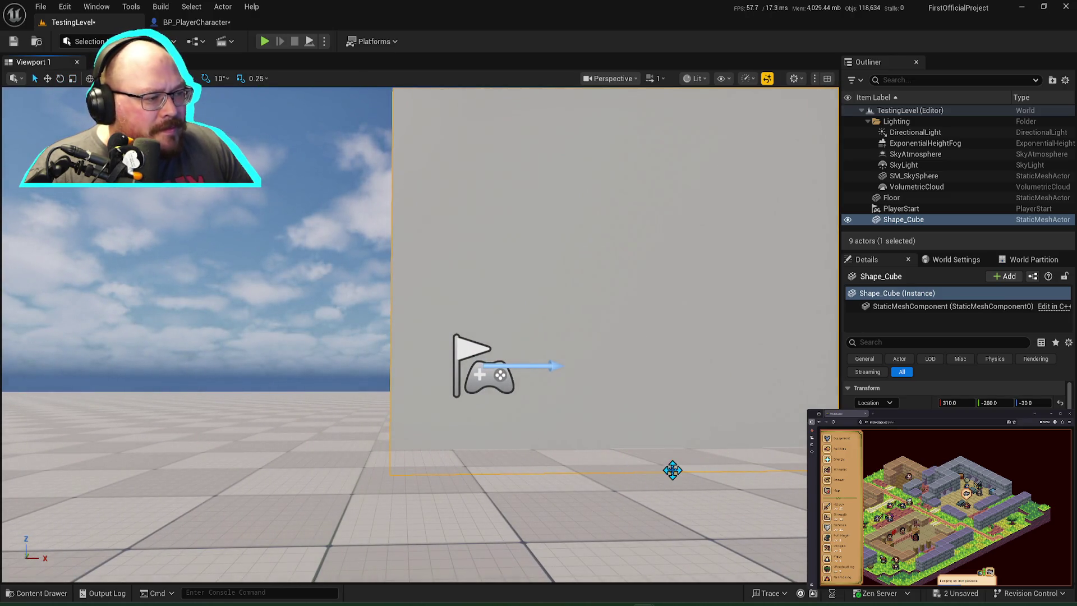
# Step: Move the slab left of the player start and rotate it to about -100°
pyautogui.press('w')
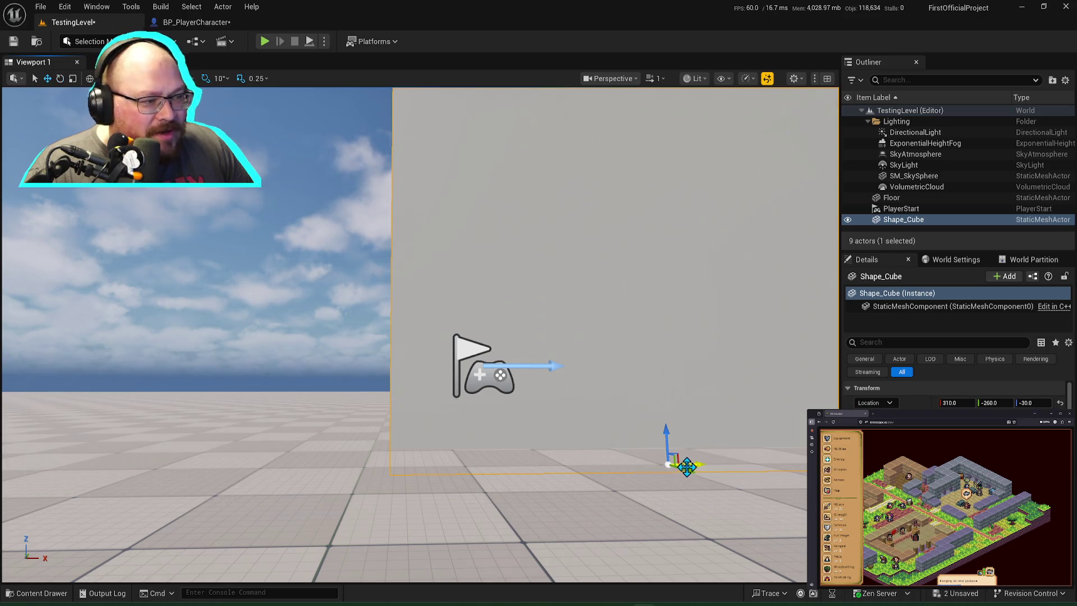
pyautogui.moveTo(688, 464)
pyautogui.mouseDown()
pyautogui.moveTo(301, 464)
pyautogui.moveTo(269, 505)
pyautogui.moveTo(277, 477)
pyautogui.moveTo(247, 498)
pyautogui.mouseUp()
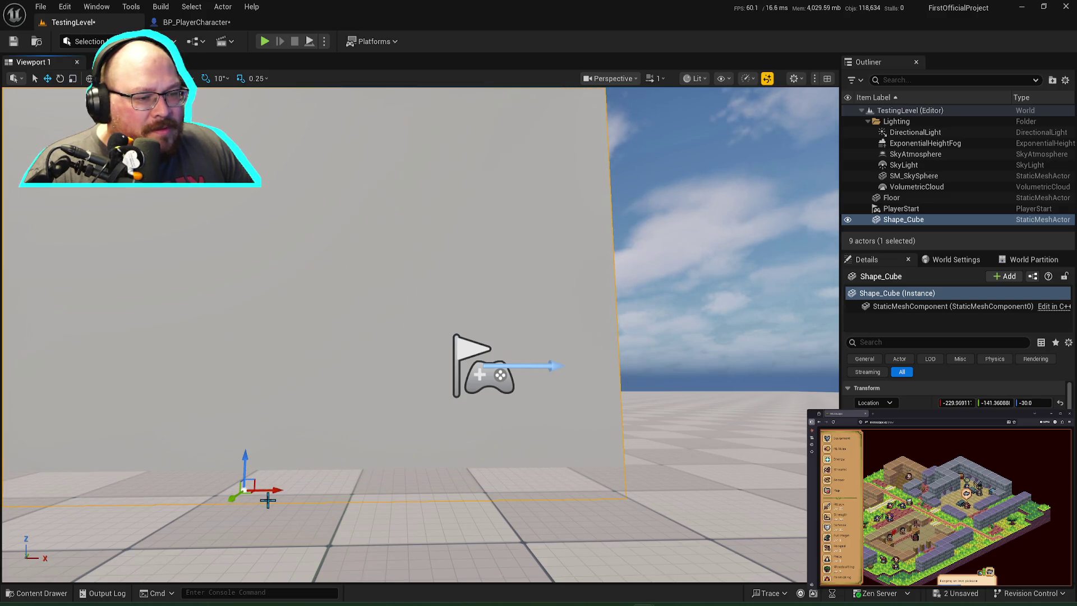
pyautogui.press('r')
pyautogui.press('e')
pyautogui.moveTo(256, 496); pyautogui.dragTo(303, 476)
pyautogui.click(322, 432)
# Step: Save TestingLevel and play-test walking the character near the wall
pyautogui.hotkey('ctrl', 's')
pyautogui.click(265, 41)
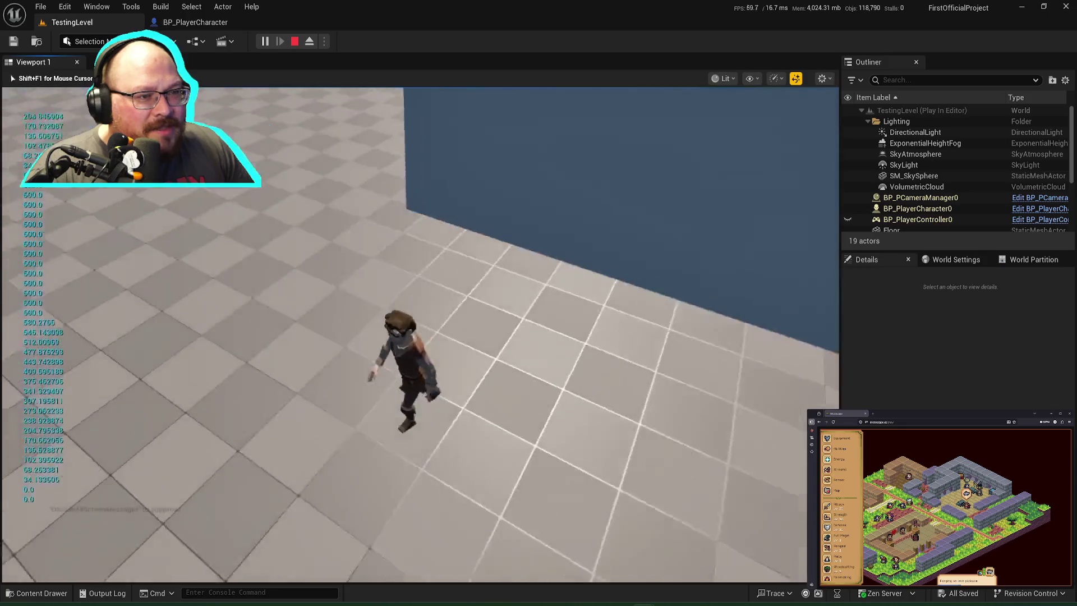
pyautogui.press('a')
pyautogui.press('s')
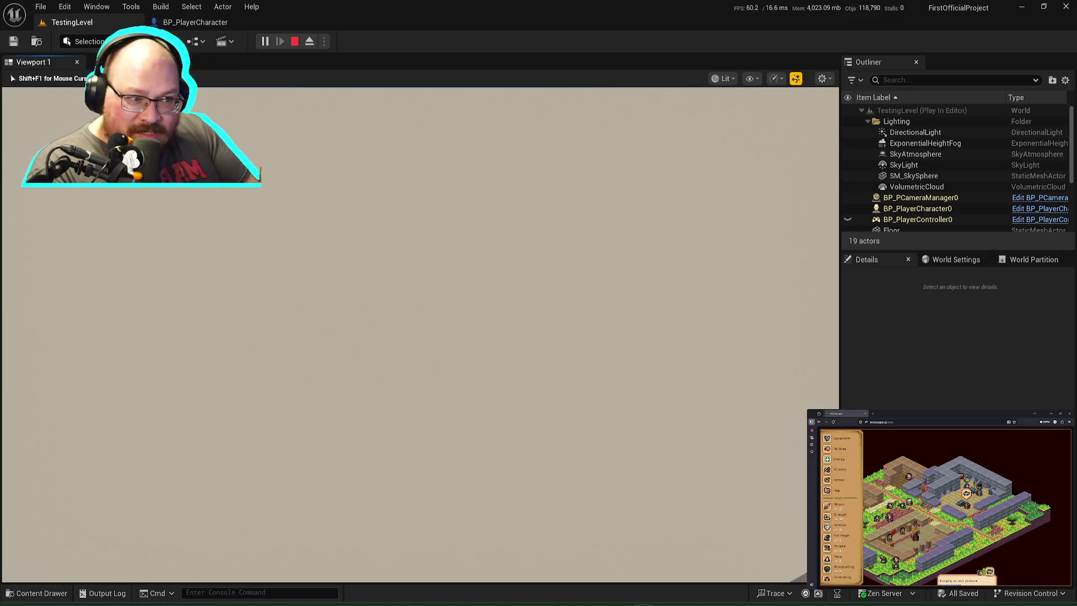
pyautogui.press('Escape')
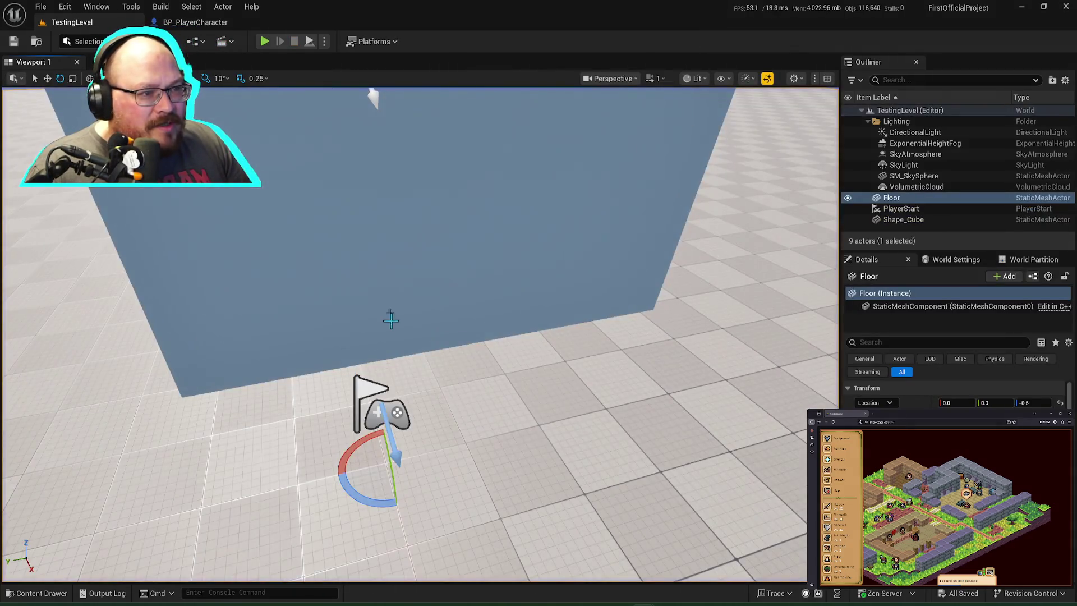
# Step: Set StaticMeshComponent's collision preset to Custom with Query and Physics, then play-test
pyautogui.click(900, 342)
pyautogui.write('col')
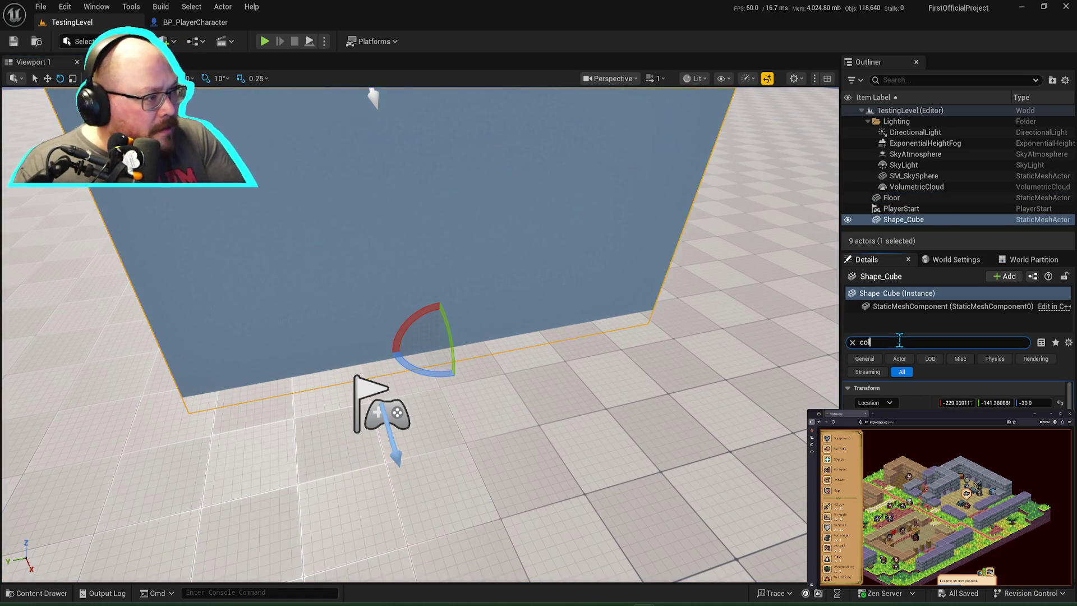
pyautogui.write('lision')
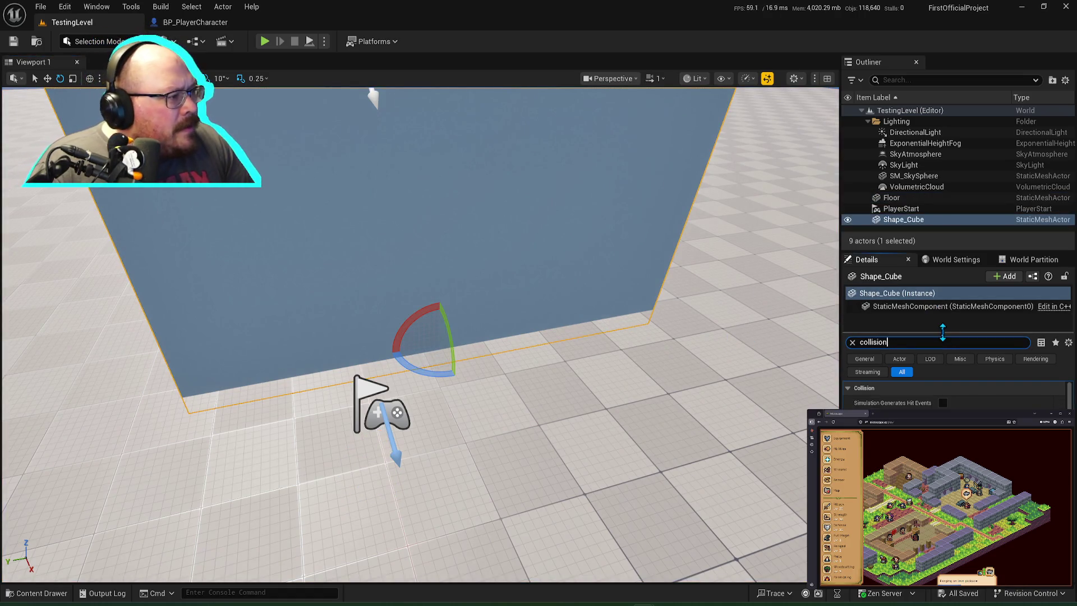
pyautogui.scroll(-5, 954, 396)
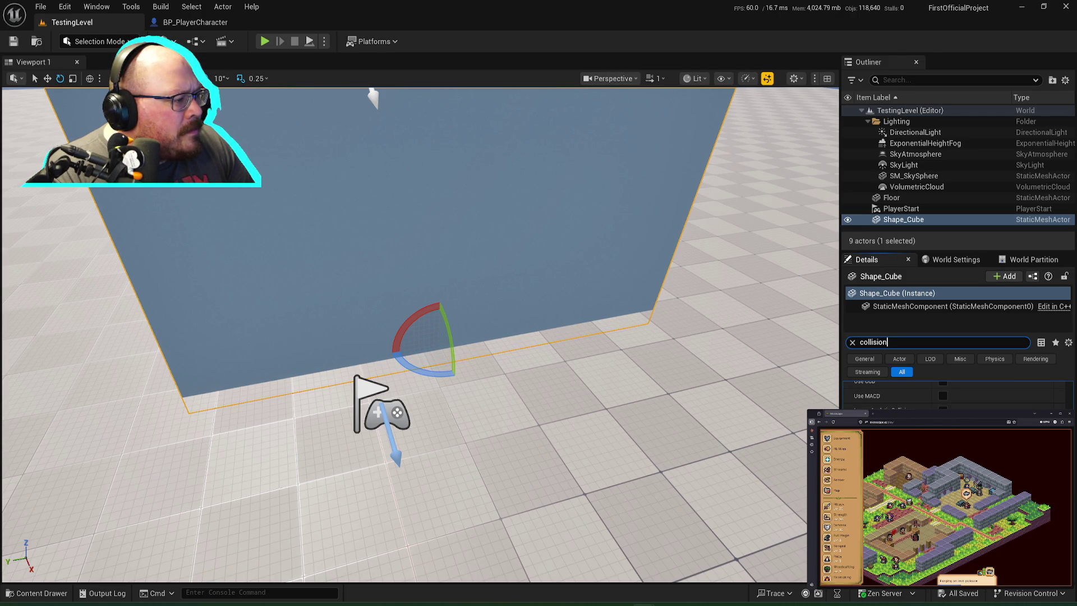
pyautogui.click(939, 307)
pyautogui.click(916, 343)
pyautogui.press('Return')
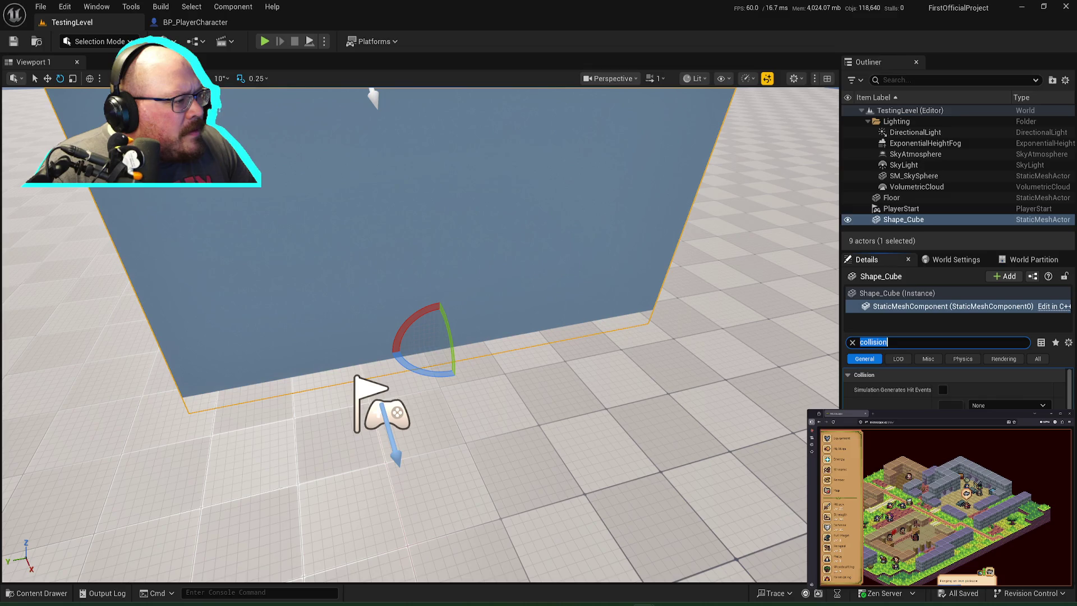
pyautogui.click(988, 418)
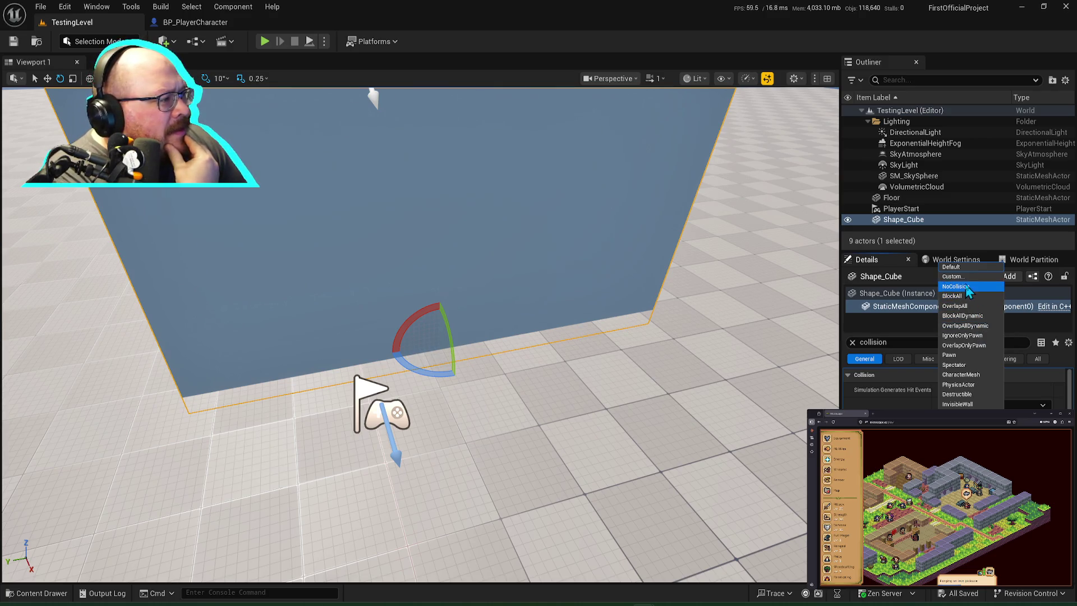
pyautogui.click(969, 287)
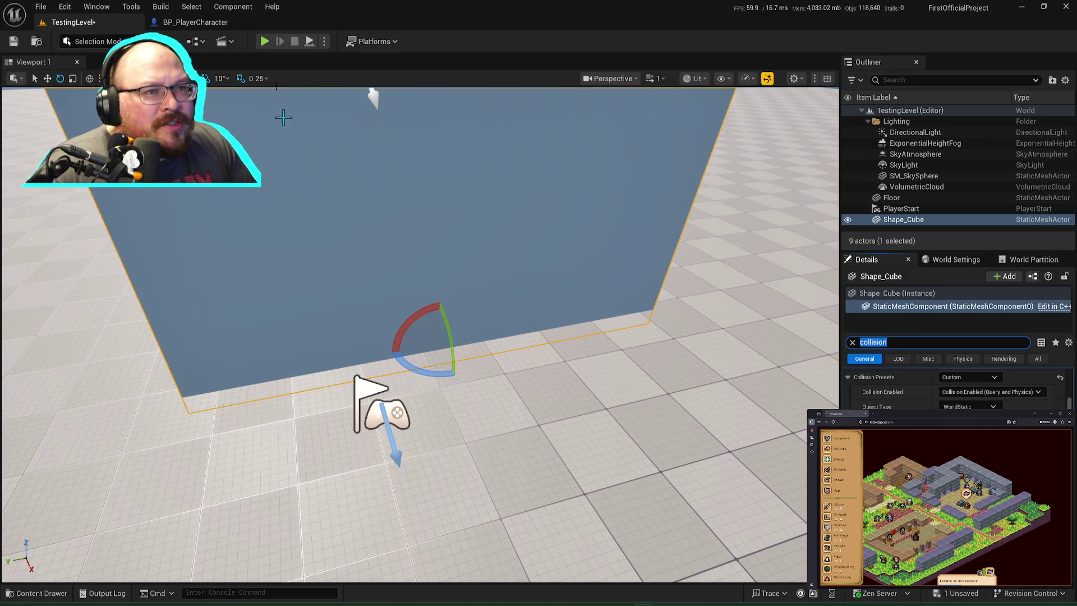
pyautogui.click(264, 41)
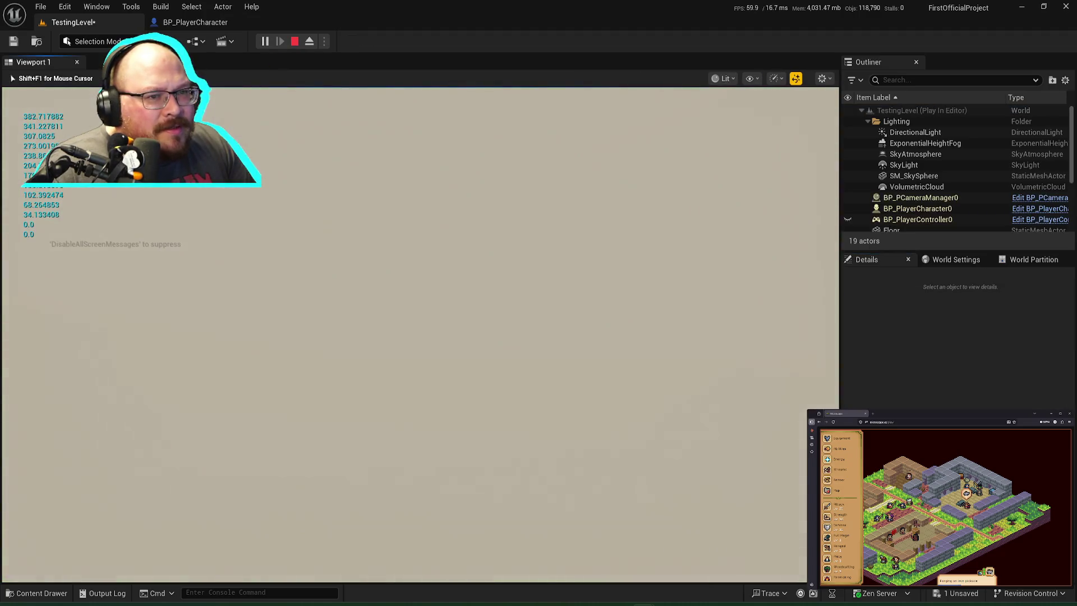
# Step: End the play-test, deselect the cube wall and save TestingLevel
pyautogui.scroll(3, 421, 337)
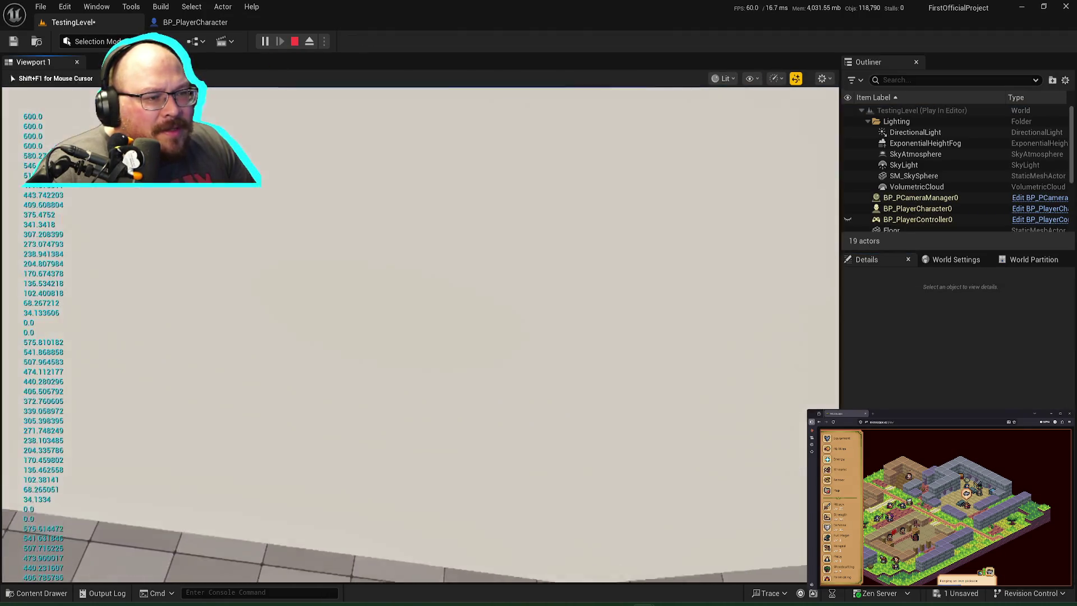
pyautogui.scroll(-3, 421, 337)
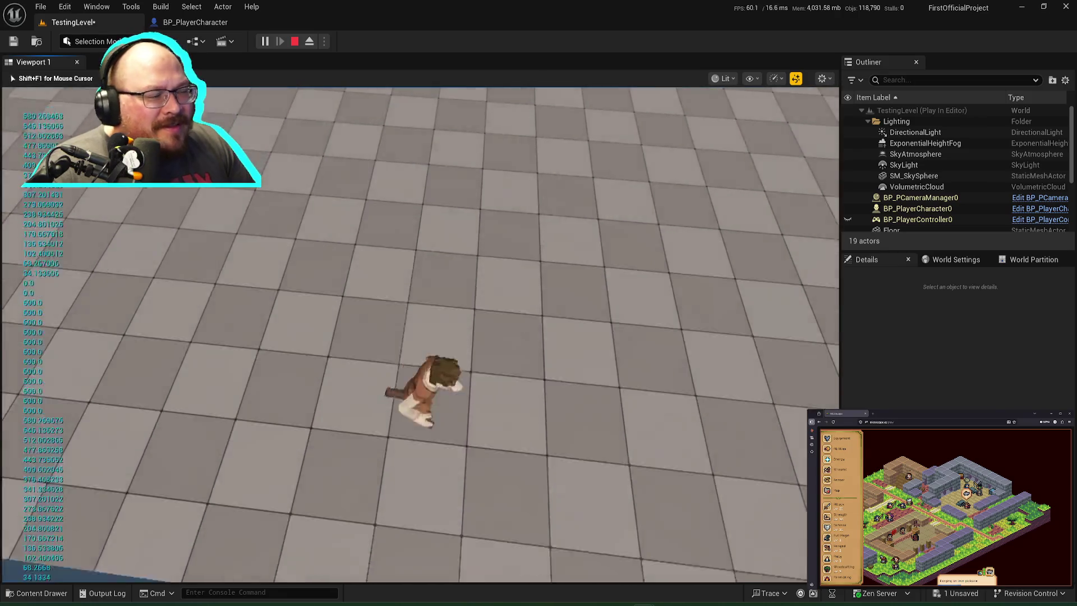
pyautogui.scroll(3, 421, 336)
pyautogui.press('Escape')
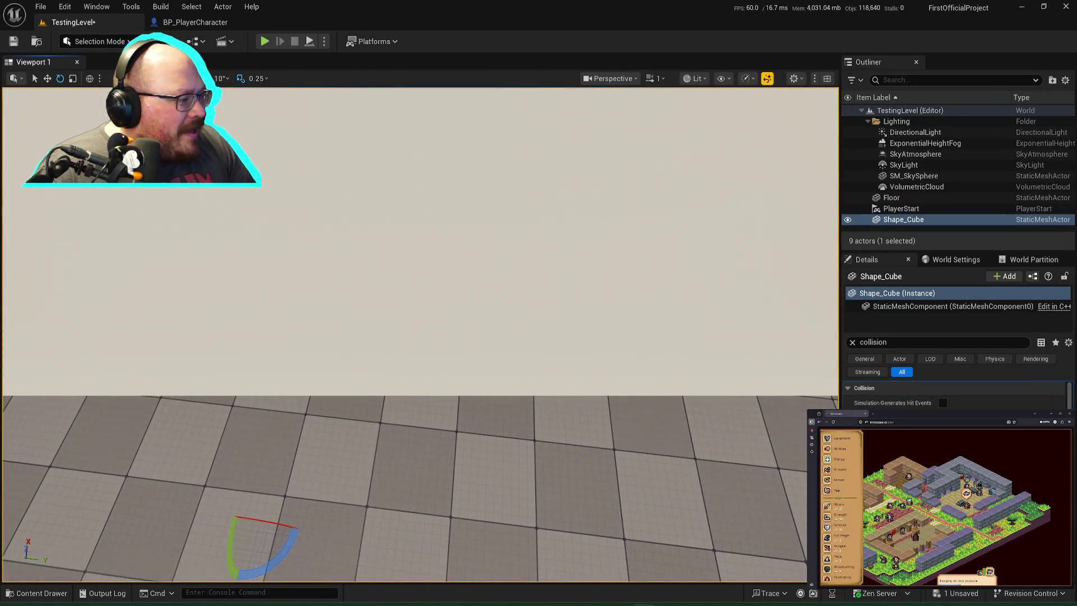
pyautogui.scroll(-1, 953, 395)
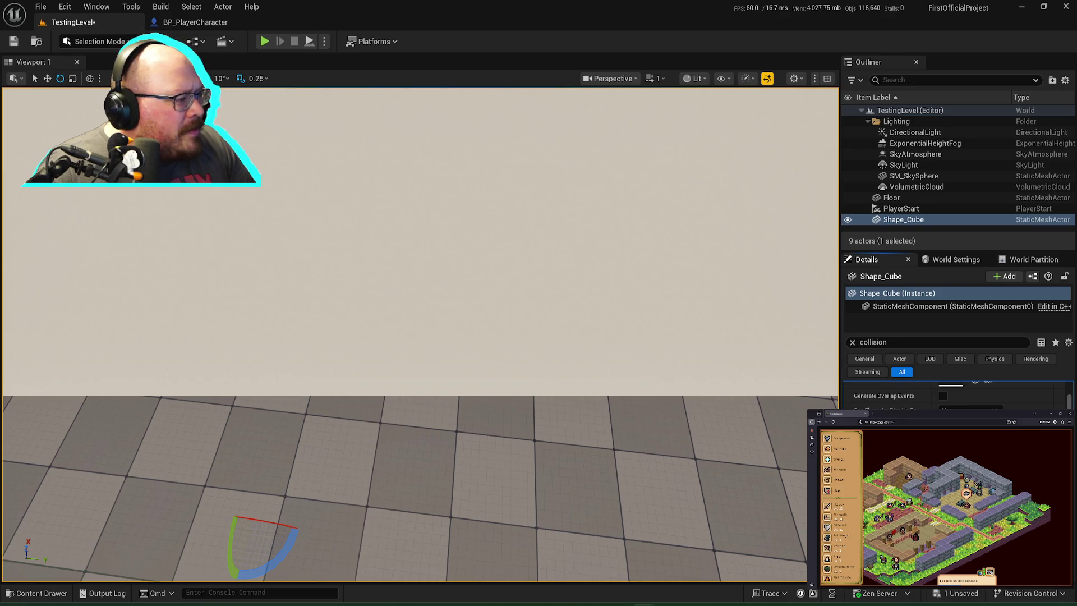
pyautogui.press('Escape')
pyautogui.hotkey('ctrl', 's')
# Step: Play-test running at the wall again, then return to Google's camera-pitch clamp results
pyautogui.click(264, 41)
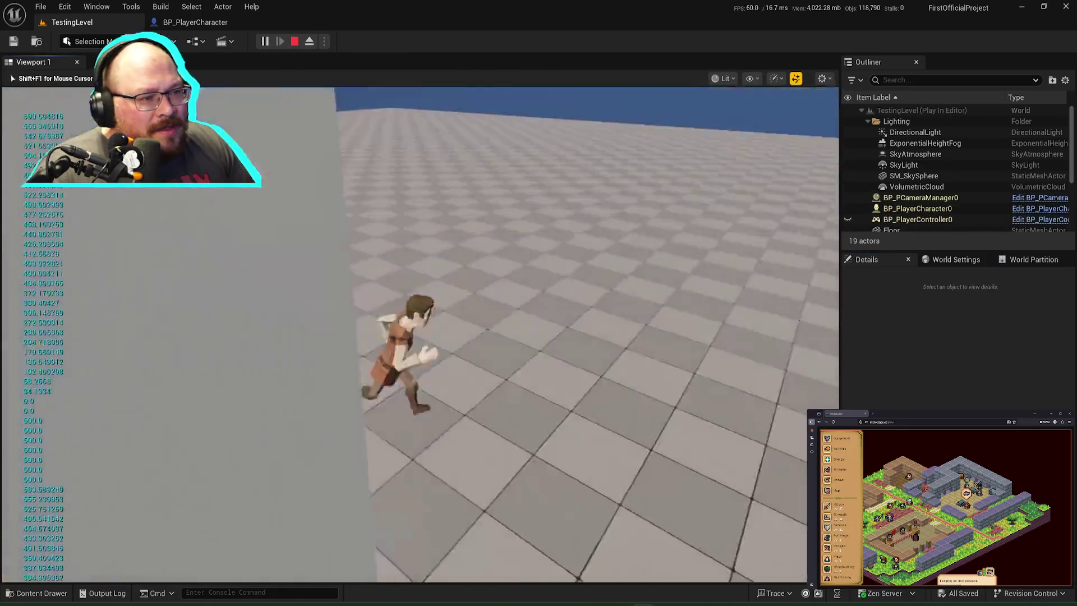
pyautogui.press('w')
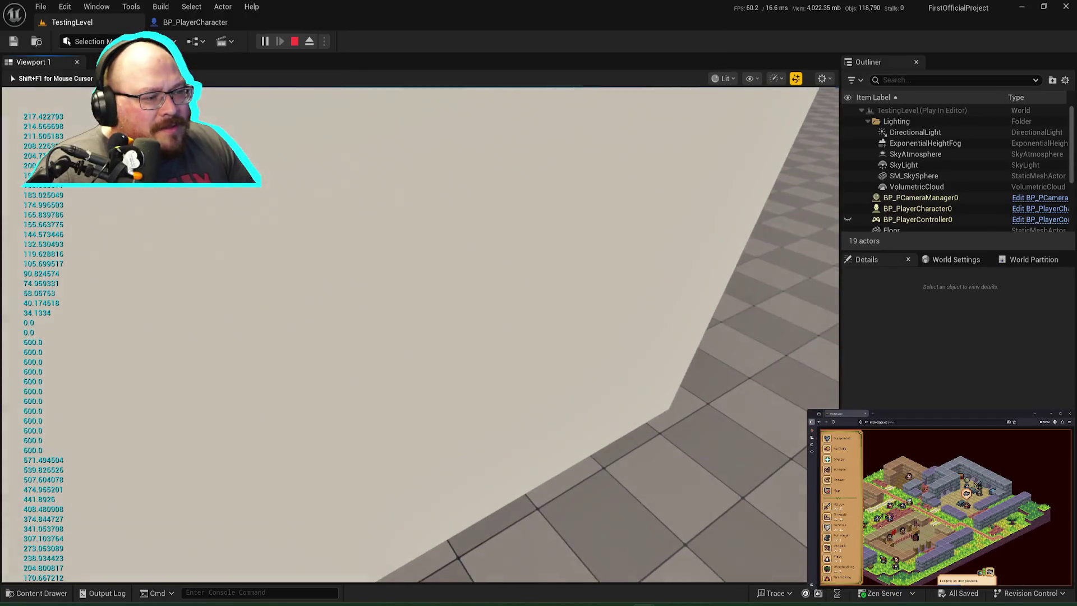
pyautogui.press('Escape')
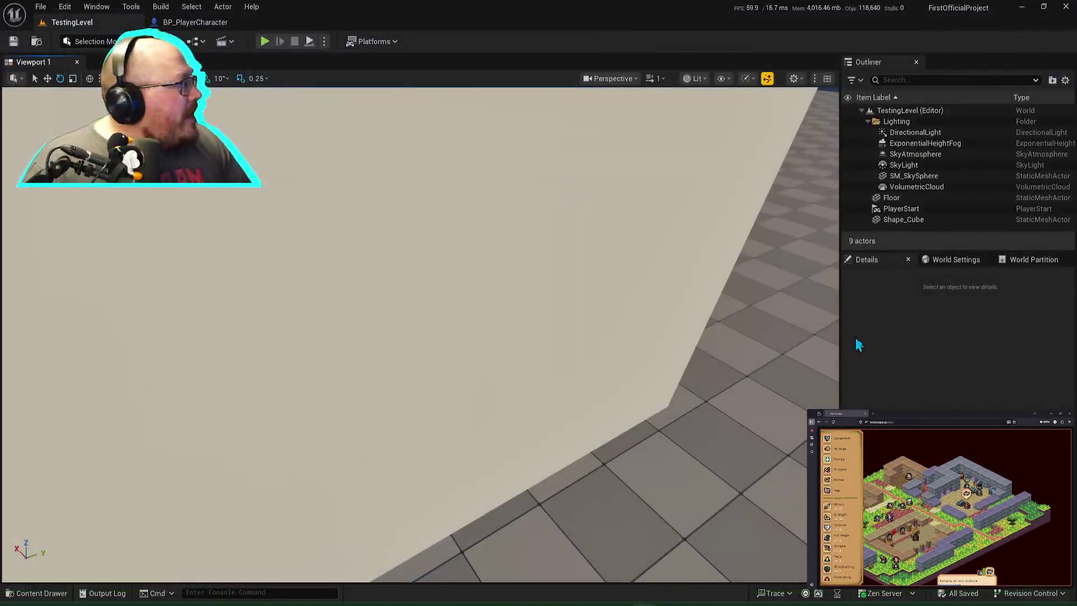
pyautogui.hotkey('alt', 'Tab')
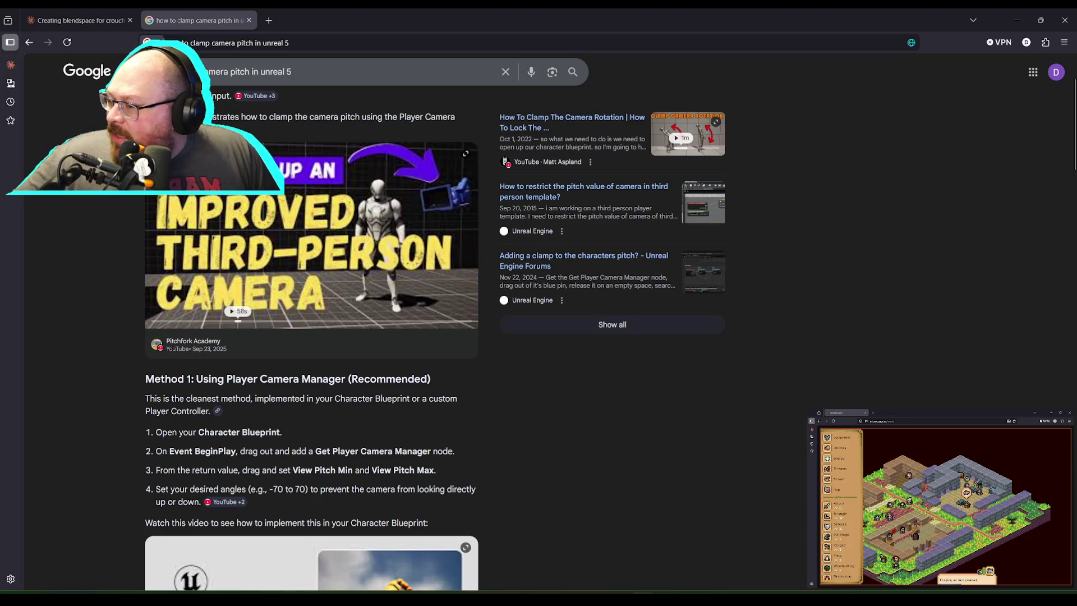